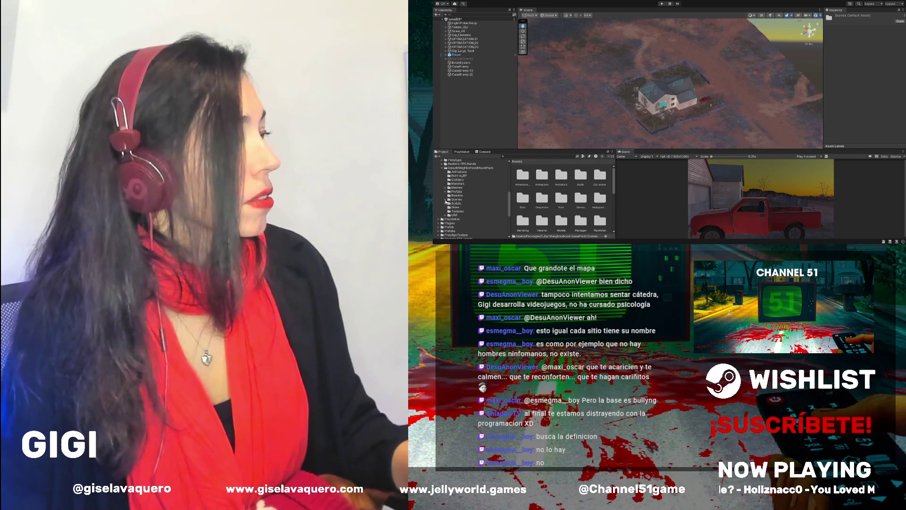
Show the Scenes/Demoscene_Night lightmap assets in the Project panel and widen the Game view
{"action": "left_click", "coordinate": [451, 200]}
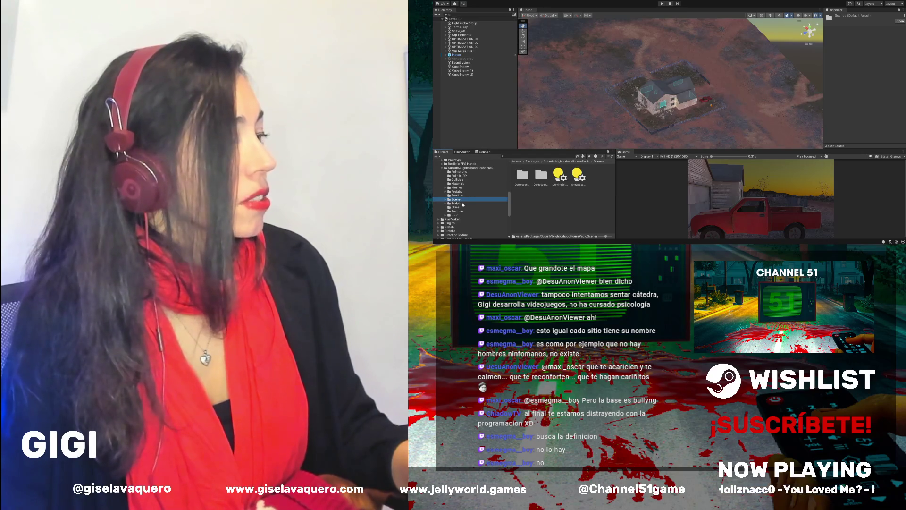
{"action": "left_click", "coordinate": [446, 200]}
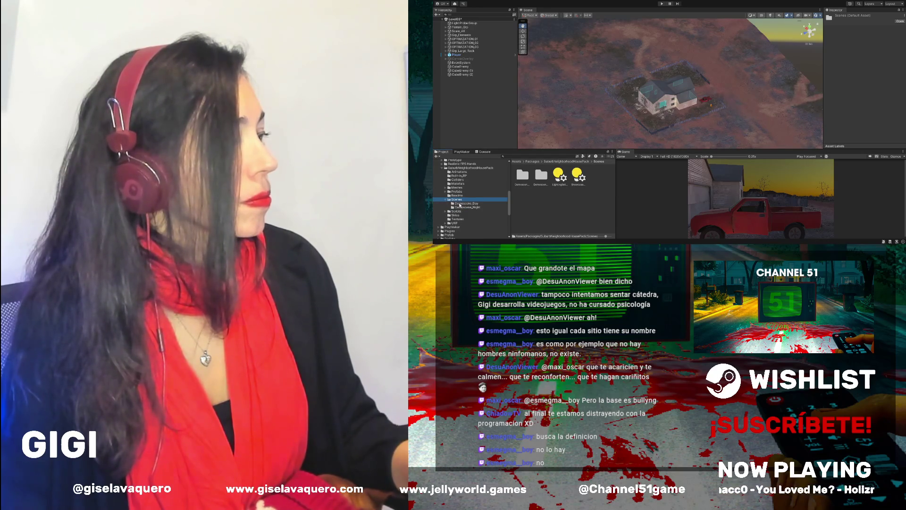
{"action": "left_click", "coordinate": [463, 207]}
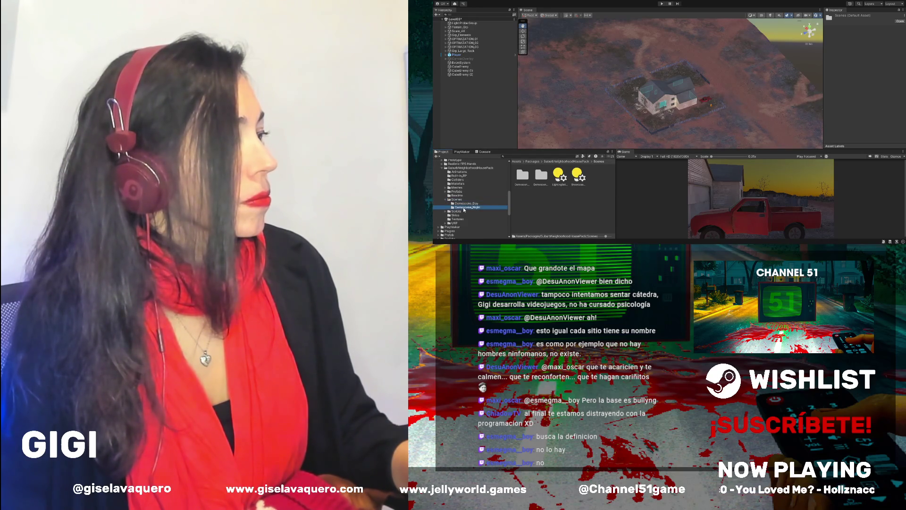
{"action": "left_click", "coordinate": [445, 168]}
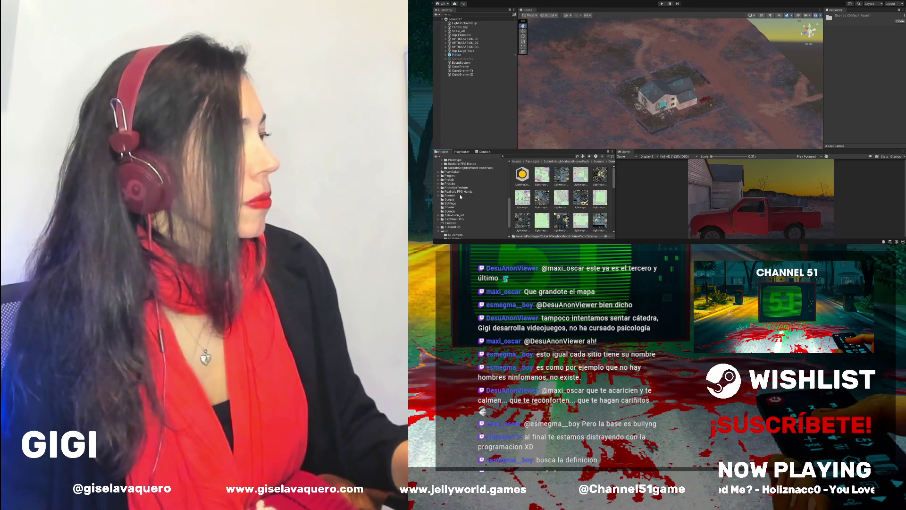
{"action": "scroll", "coordinate": [454, 184], "scroll_direction": "down", "scroll_amount": 2}
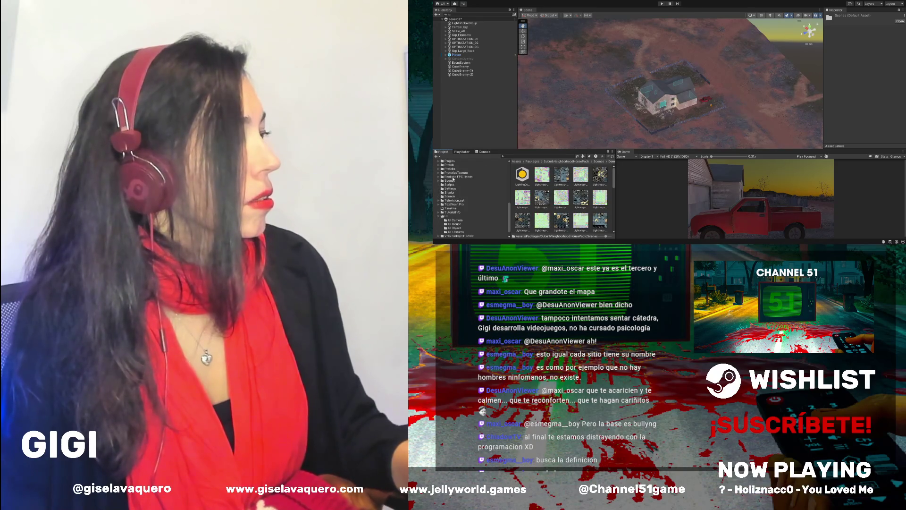
{"action": "scroll", "coordinate": [459, 178], "scroll_direction": "down", "scroll_amount": 1}
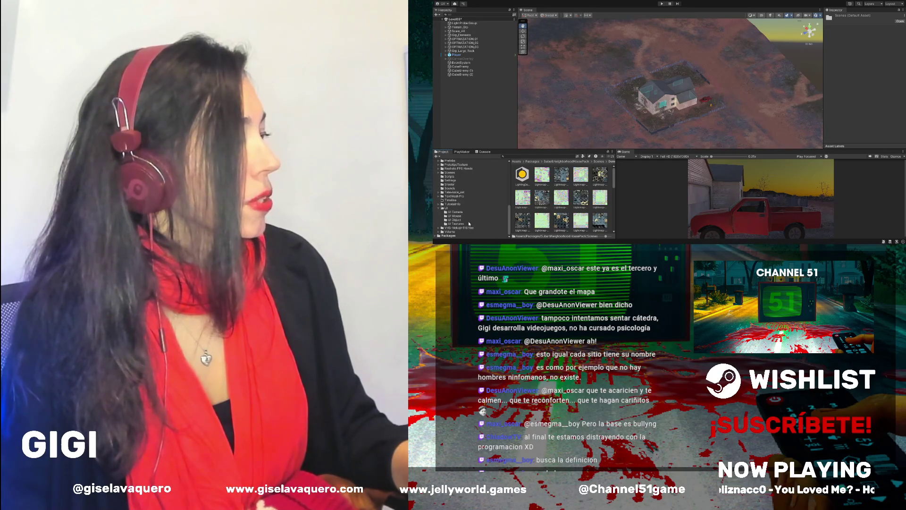
{"action": "scroll", "coordinate": [461, 228], "scroll_direction": "up", "scroll_amount": 8}
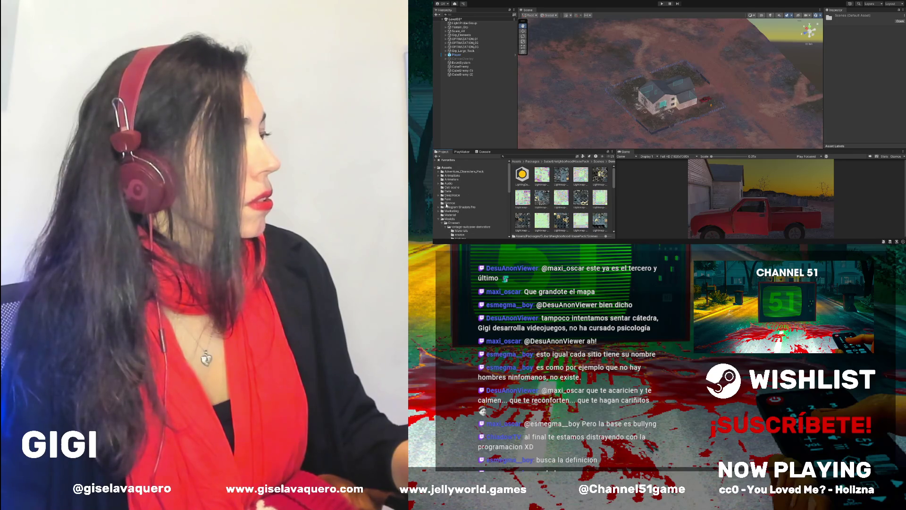
{"action": "scroll", "coordinate": [469, 203], "scroll_direction": "up", "scroll_amount": 1}
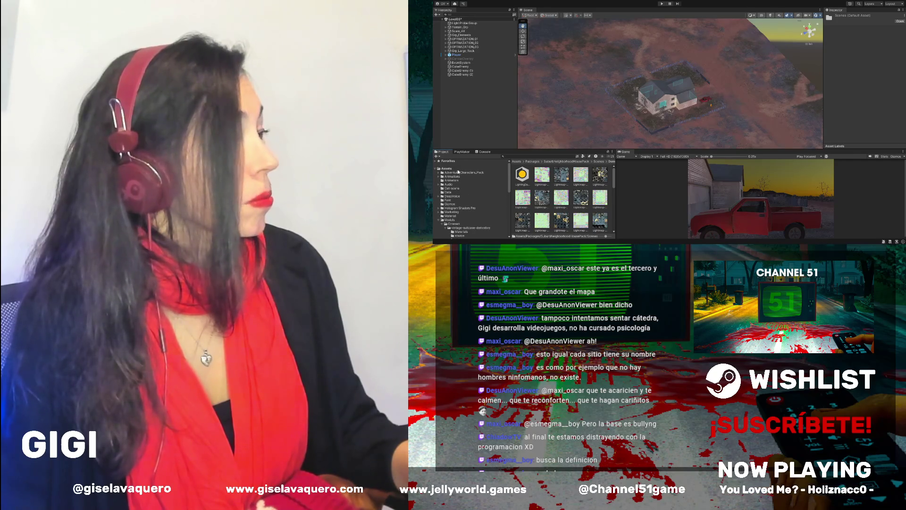
{"action": "left_click_drag", "start_coordinate": [616, 170], "coordinate": [566, 169]}
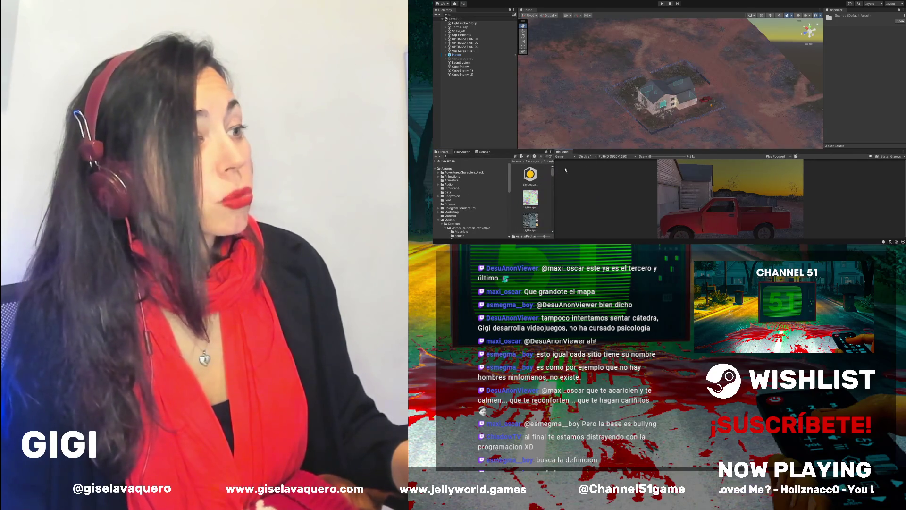
Make the Scene view taller and frame an angled overview of the scattered buildings and diner
{"action": "left_click_drag", "start_coordinate": [614, 150], "coordinate": [614, 170]}
{"action": "mouse_move", "coordinate": [717, 108]}
{"action": "left_mouse_down"}
{"action": "mouse_move", "coordinate": [742, 130]}
{"action": "mouse_move", "coordinate": [636, 129]}
{"action": "mouse_move", "coordinate": [692, 120]}
{"action": "mouse_move", "coordinate": [614, 106]}
{"action": "mouse_move", "coordinate": [704, 95]}
{"action": "mouse_move", "coordinate": [656, 89]}
{"action": "left_mouse_up"}
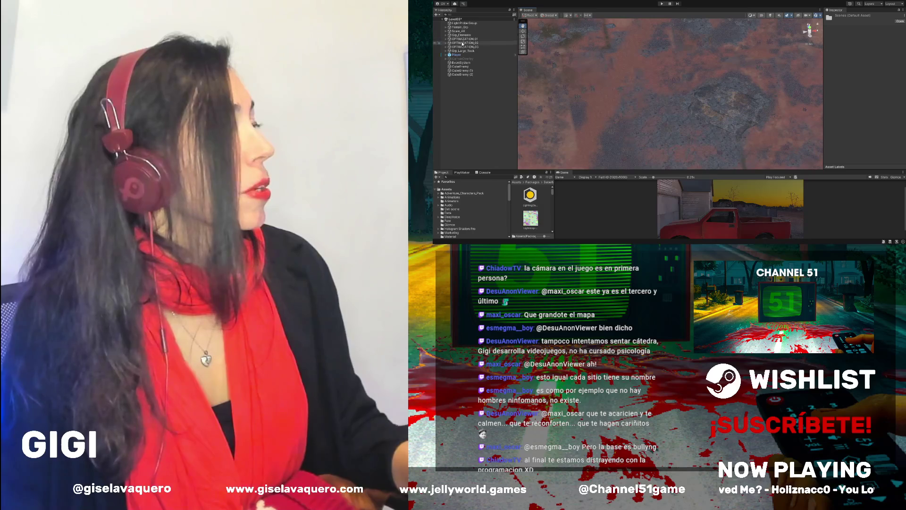
{"action": "mouse_move", "coordinate": [602, 55]}
{"action": "left_mouse_down"}
{"action": "mouse_move", "coordinate": [669, 99]}
{"action": "mouse_move", "coordinate": [631, 99]}
{"action": "mouse_move", "coordinate": [701, 122]}
{"action": "mouse_move", "coordinate": [654, 134]}
{"action": "left_mouse_up"}
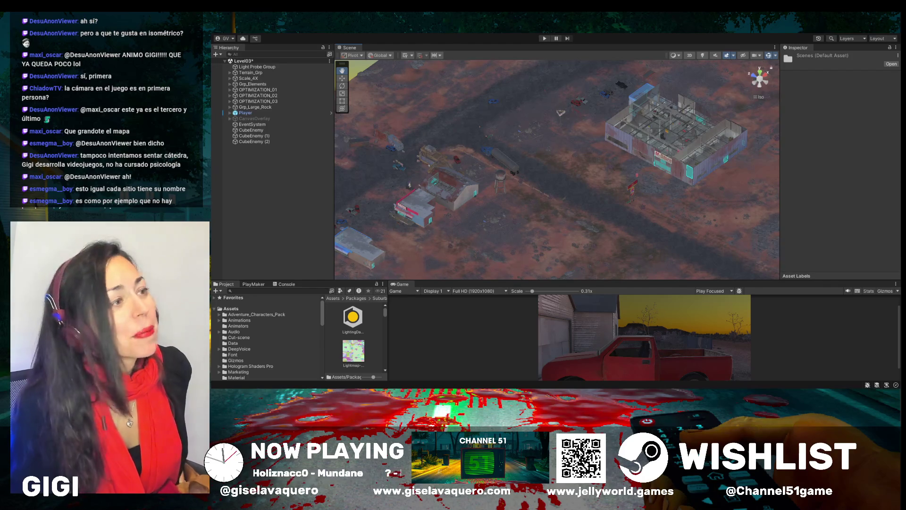
Zoom and orbit the Scene view to look straight down on the Level03 terrain
{"action": "left_click_drag", "start_coordinate": [702, 159], "coordinate": [723, 167]}
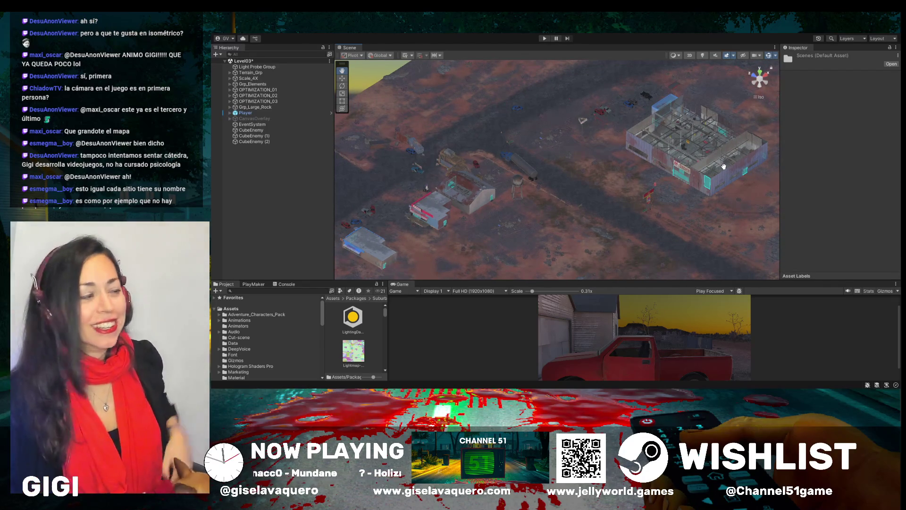
{"action": "scroll", "coordinate": [621, 167], "scroll_direction": "down", "scroll_amount": 2}
{"action": "mouse_move", "coordinate": [621, 167]}
{"action": "left_mouse_down"}
{"action": "mouse_move", "coordinate": [643, 172]}
{"action": "mouse_move", "coordinate": [587, 178]}
{"action": "mouse_move", "coordinate": [641, 201]}
{"action": "mouse_move", "coordinate": [564, 198]}
{"action": "mouse_move", "coordinate": [654, 190]}
{"action": "mouse_move", "coordinate": [577, 200]}
{"action": "mouse_move", "coordinate": [589, 203]}
{"action": "left_mouse_up"}
{"action": "left_click_drag", "start_coordinate": [424, 280], "coordinate": [318, 267]}
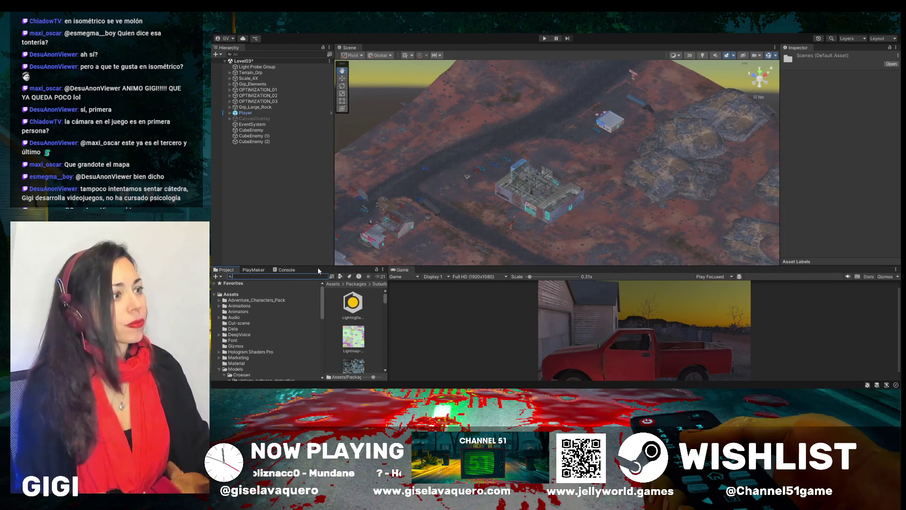
{"action": "left_click_drag", "start_coordinate": [493, 200], "coordinate": [465, 203]}
{"action": "mouse_move", "coordinate": [666, 144]}
{"action": "left_mouse_down"}
{"action": "mouse_move", "coordinate": [548, 180]}
{"action": "mouse_move", "coordinate": [473, 184]}
{"action": "mouse_move", "coordinate": [592, 188]}
{"action": "mouse_move", "coordinate": [614, 179]}
{"action": "left_mouse_up"}
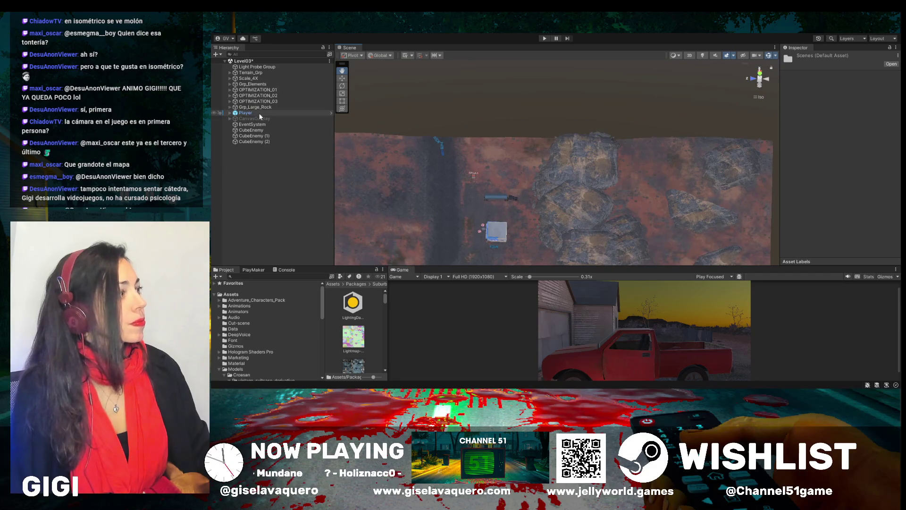
Select the Player and move it along its Z axis to sit near the diner
{"action": "left_click", "coordinate": [245, 112]}
{"action": "mouse_move", "coordinate": [373, 178]}
{"action": "left_mouse_down"}
{"action": "mouse_move", "coordinate": [472, 196]}
{"action": "mouse_move", "coordinate": [481, 208]}
{"action": "mouse_move", "coordinate": [514, 193]}
{"action": "mouse_move", "coordinate": [524, 210]}
{"action": "mouse_move", "coordinate": [522, 155]}
{"action": "left_mouse_up"}
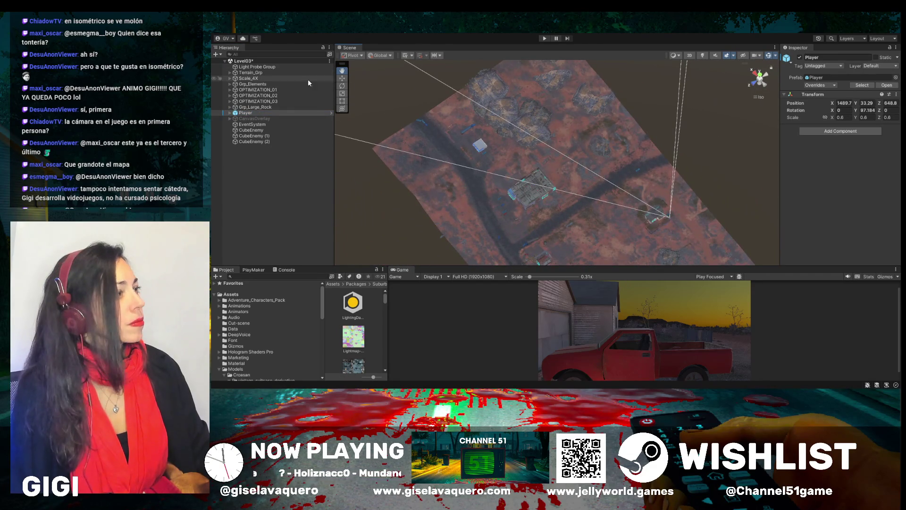
{"action": "key", "text": "w"}
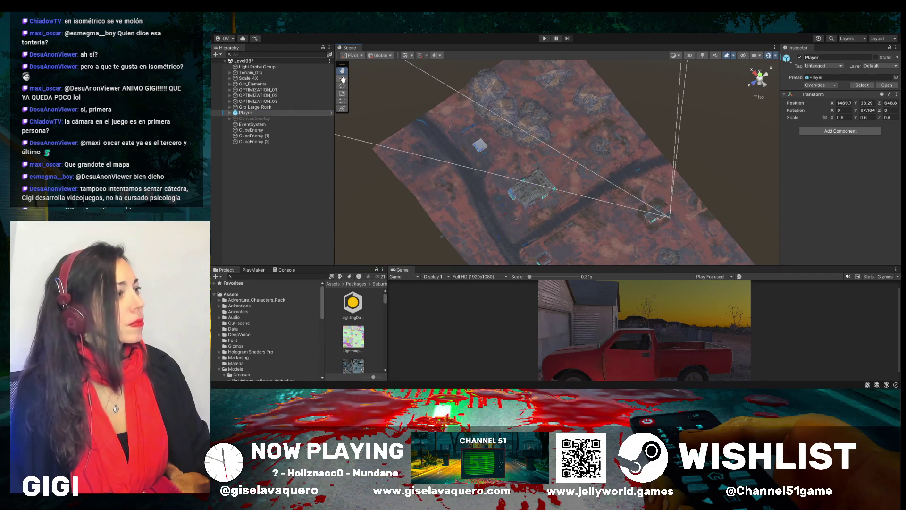
{"action": "mouse_move", "coordinate": [644, 234]}
{"action": "left_mouse_down"}
{"action": "mouse_move", "coordinate": [557, 208]}
{"action": "mouse_move", "coordinate": [460, 139]}
{"action": "mouse_move", "coordinate": [451, 163]}
{"action": "mouse_move", "coordinate": [459, 170]}
{"action": "mouse_move", "coordinate": [460, 148]}
{"action": "mouse_move", "coordinate": [442, 144]}
{"action": "left_mouse_up"}
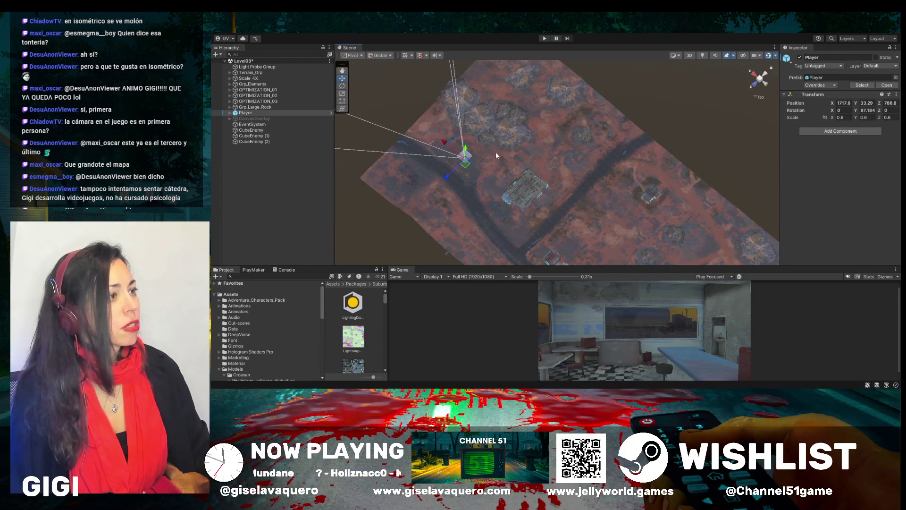
Frame the Player capsule at a low angle among the diner's tables and stools, Move tool active
{"action": "double_click", "coordinate": [246, 112]}
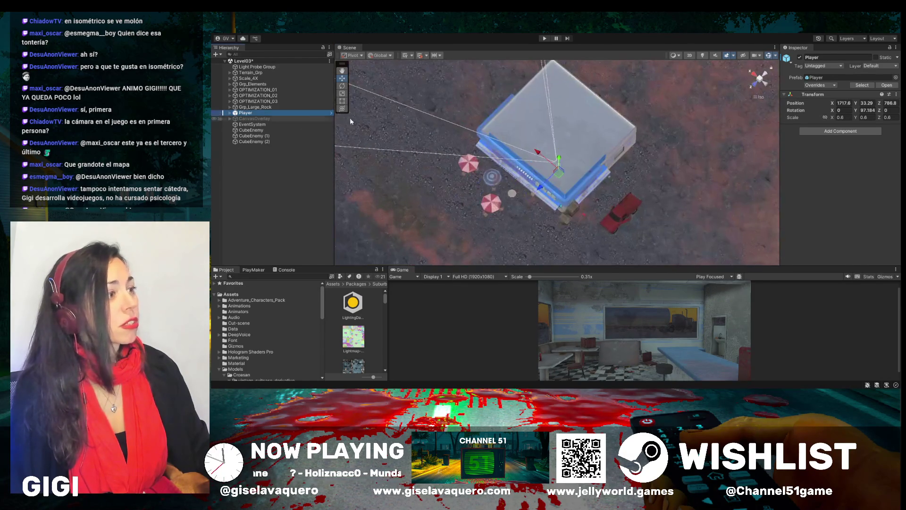
{"action": "key", "text": "f"}
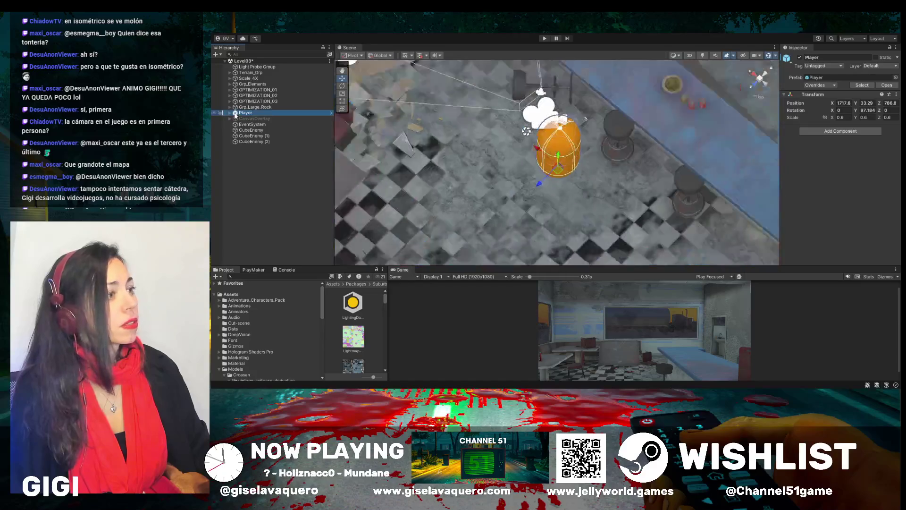
{"action": "mouse_move", "coordinate": [481, 134]}
{"action": "left_mouse_down"}
{"action": "mouse_move", "coordinate": [417, 104]}
{"action": "mouse_move", "coordinate": [453, 165]}
{"action": "mouse_move", "coordinate": [513, 149]}
{"action": "mouse_move", "coordinate": [594, 170]}
{"action": "mouse_move", "coordinate": [594, 128]}
{"action": "mouse_move", "coordinate": [560, 125]}
{"action": "mouse_move", "coordinate": [602, 146]}
{"action": "mouse_move", "coordinate": [538, 129]}
{"action": "mouse_move", "coordinate": [288, 110]}
{"action": "left_mouse_up"}
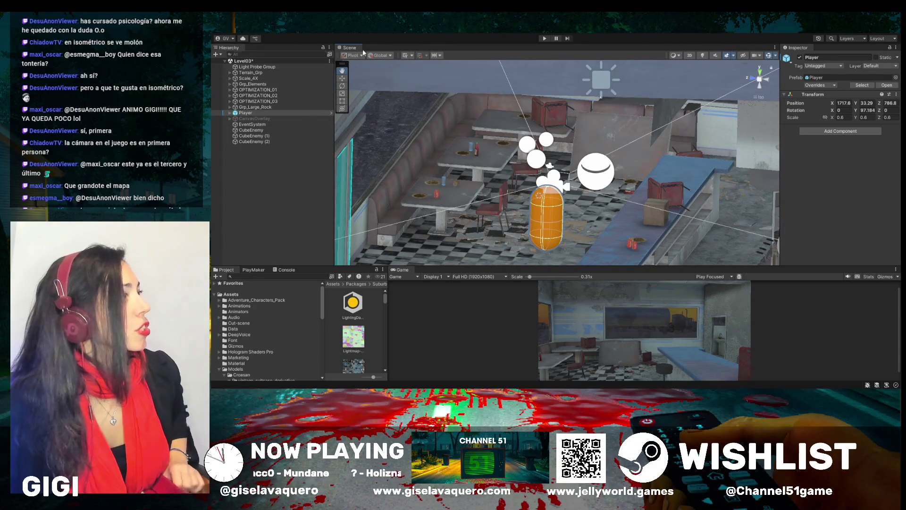
{"action": "left_click", "coordinate": [343, 78]}
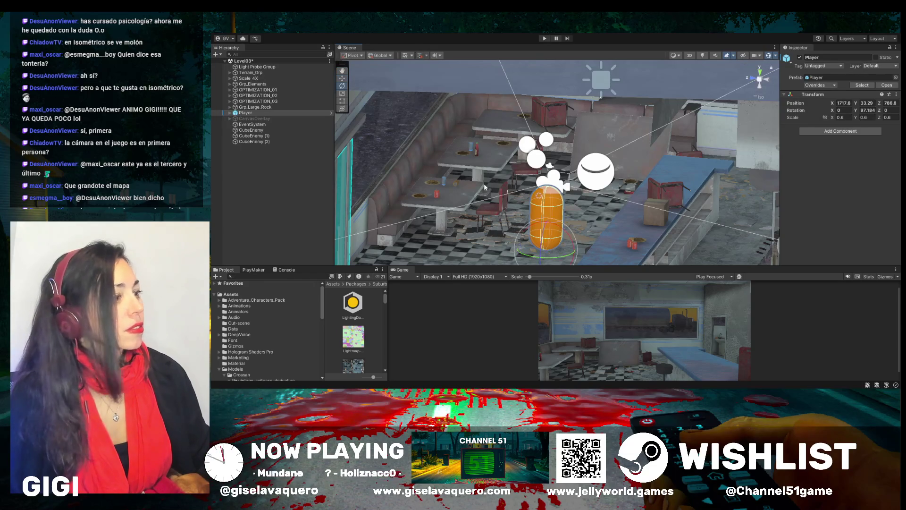
Check a diner table's LOD Group, then inspect the baked 5.91 × 11.5 Area Light, intensity 1.7
{"action": "left_click", "coordinate": [445, 175]}
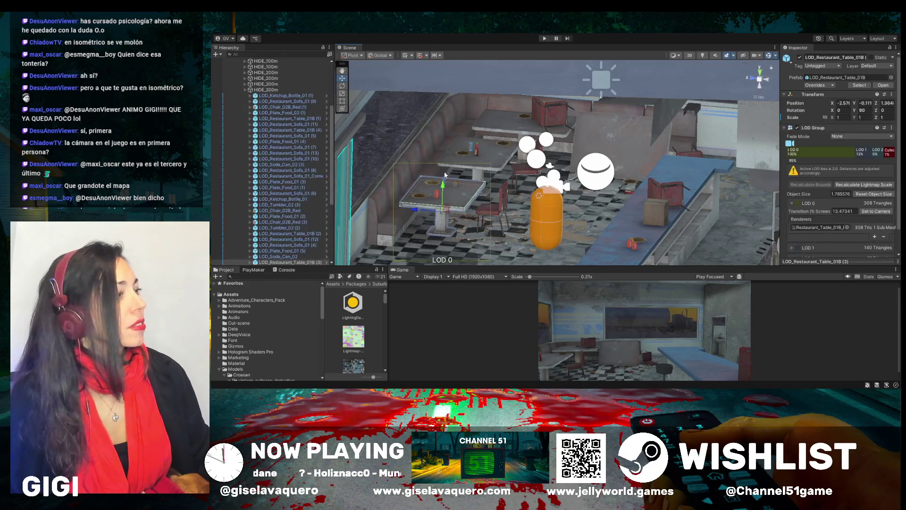
{"action": "left_click_drag", "start_coordinate": [455, 180], "coordinate": [441, 174]}
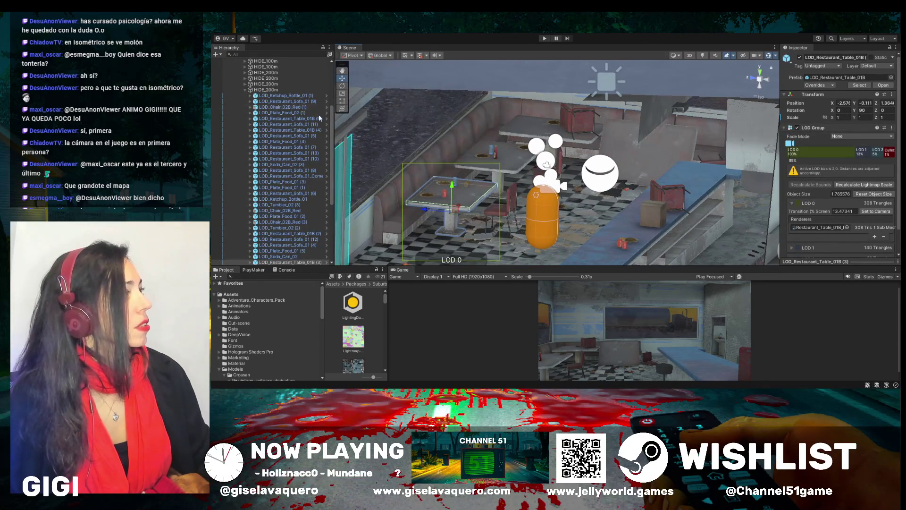
{"action": "left_click_drag", "start_coordinate": [472, 132], "coordinate": [474, 127]}
{"action": "left_click", "coordinate": [585, 93]}
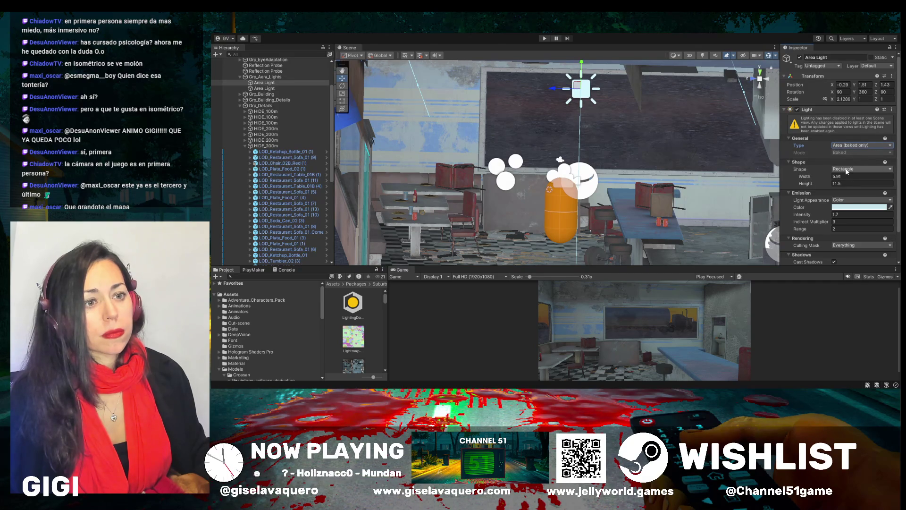
Deactivate both diner Area Lights, the second with Alt+Shift+A, and reframe the diner
{"action": "left_click", "coordinate": [824, 169]}
{"action": "left_click", "coordinate": [799, 57]}
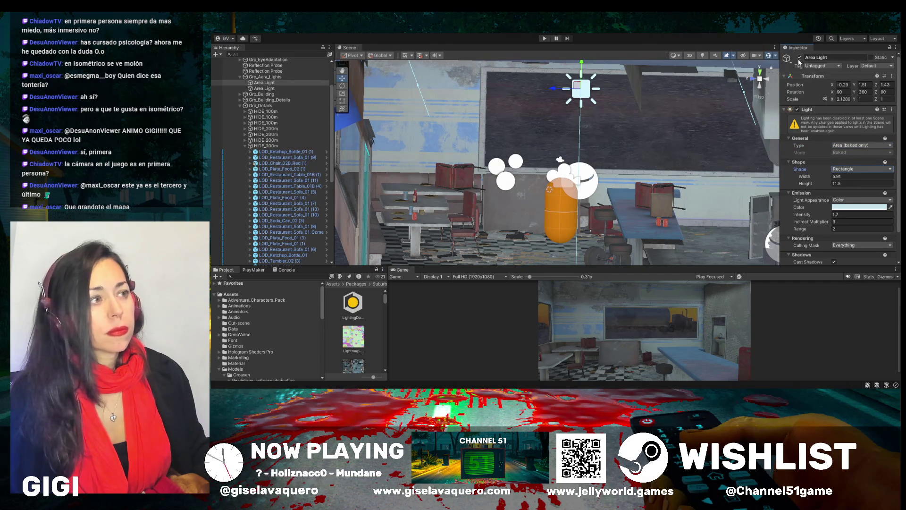
{"action": "left_click", "coordinate": [265, 88]}
{"action": "key", "text": "alt+shift+a"}
{"action": "mouse_move", "coordinate": [684, 105]}
{"action": "left_mouse_down"}
{"action": "mouse_move", "coordinate": [645, 136]}
{"action": "mouse_move", "coordinate": [645, 156]}
{"action": "left_mouse_up"}
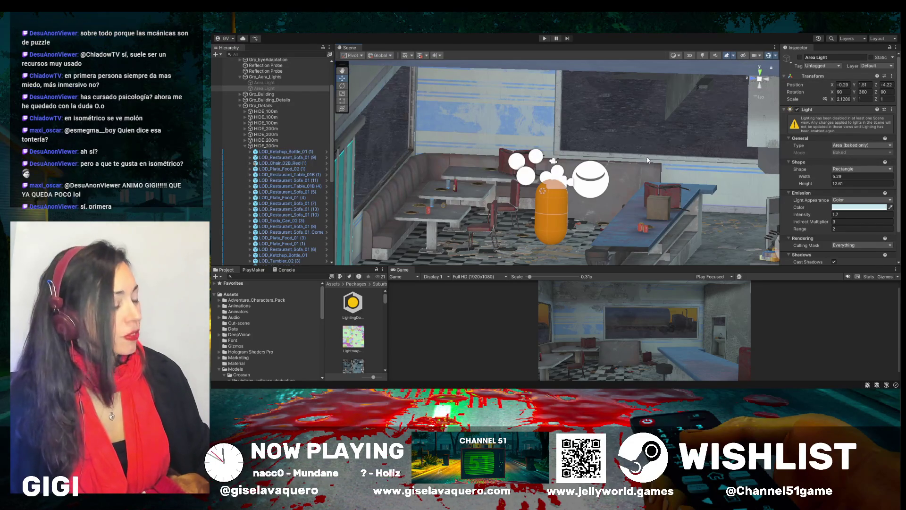
{"action": "mouse_move", "coordinate": [645, 160]}
{"action": "left_mouse_down"}
{"action": "mouse_move", "coordinate": [657, 157]}
{"action": "mouse_move", "coordinate": [529, 174]}
{"action": "left_mouse_up"}
Select the Light Probe Group and leave it deactivated after toggling it off and on
{"action": "left_click", "coordinate": [517, 180]}
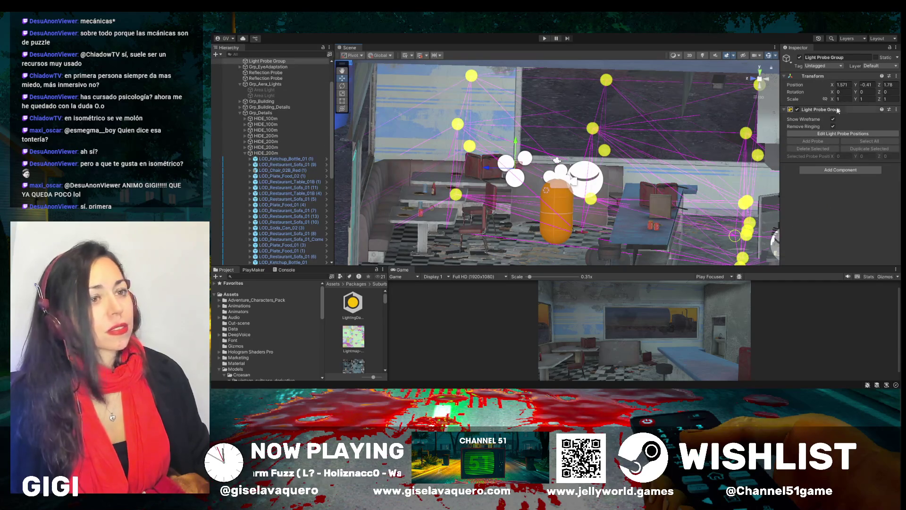
{"action": "left_click", "coordinate": [799, 58]}
{"action": "left_click", "coordinate": [799, 58]}
{"action": "left_click", "coordinate": [800, 58]}
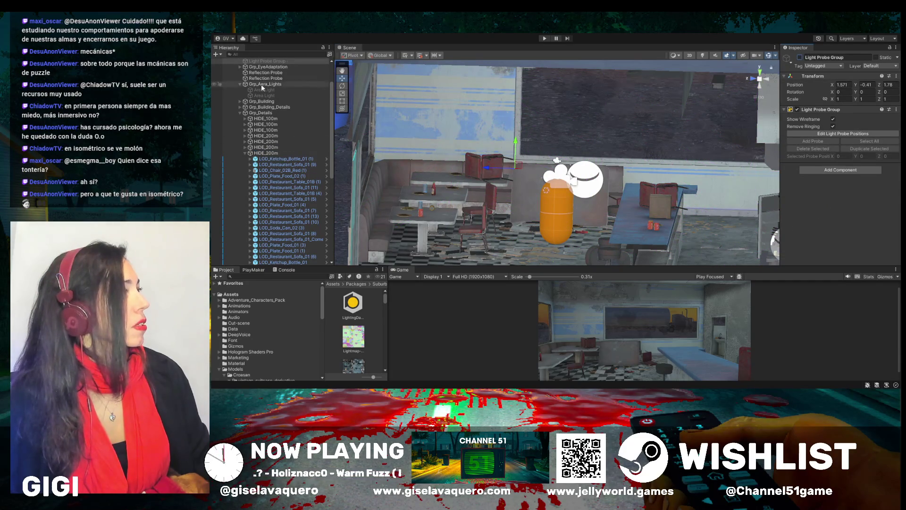
{"action": "scroll", "coordinate": [287, 98], "scroll_direction": "up", "scroll_amount": 2}
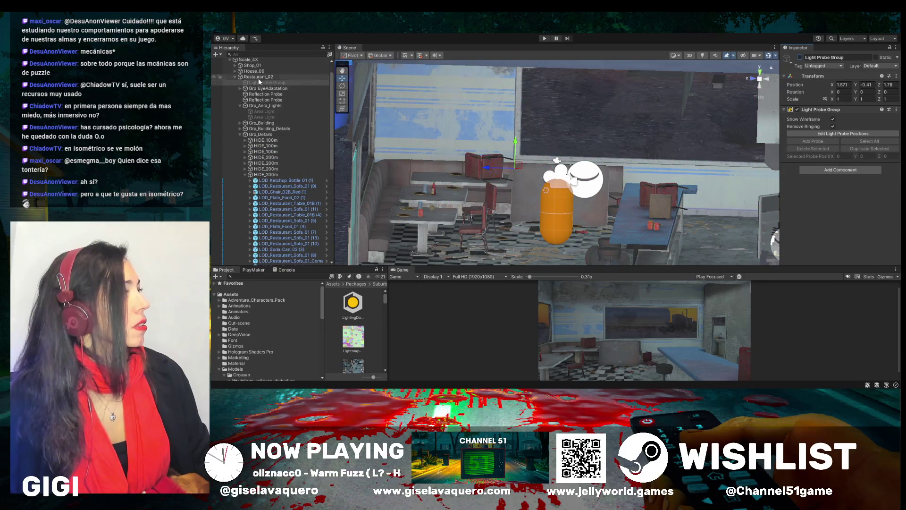
Select Restaurant_02 and open the eye-adaptation post-processing volume inside Grp_EyeAdaptation
{"action": "left_click", "coordinate": [258, 77]}
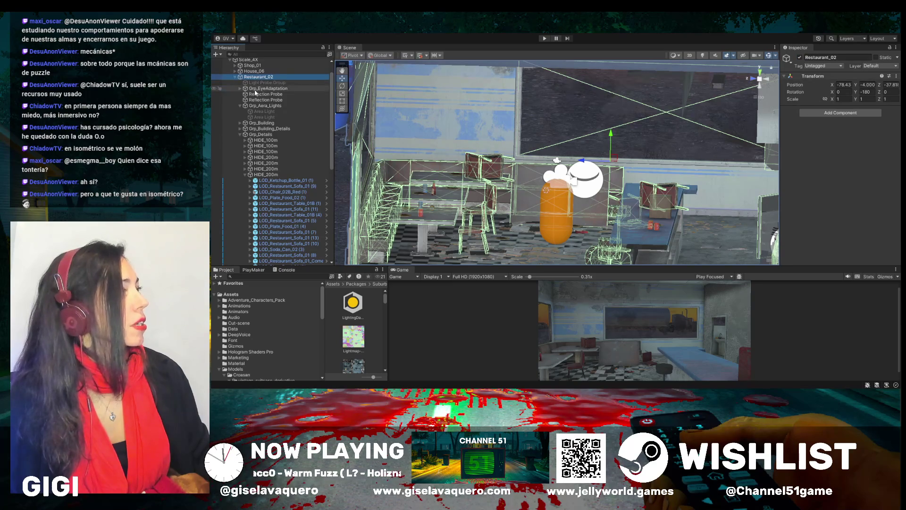
{"action": "left_click", "coordinate": [240, 89]}
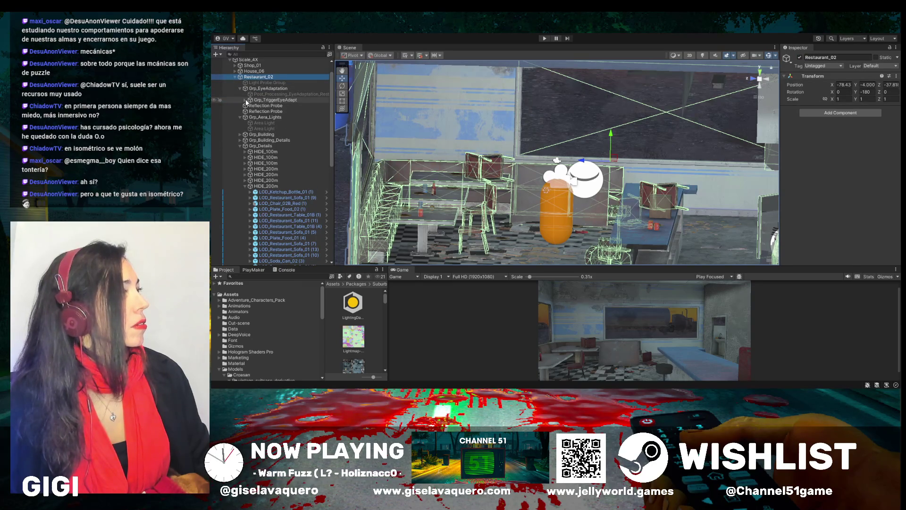
{"action": "left_click", "coordinate": [283, 93]}
Enable the eye-adaptation volume, widen the Inspector, and orbit closer to the capsule
{"action": "left_click", "coordinate": [800, 57]}
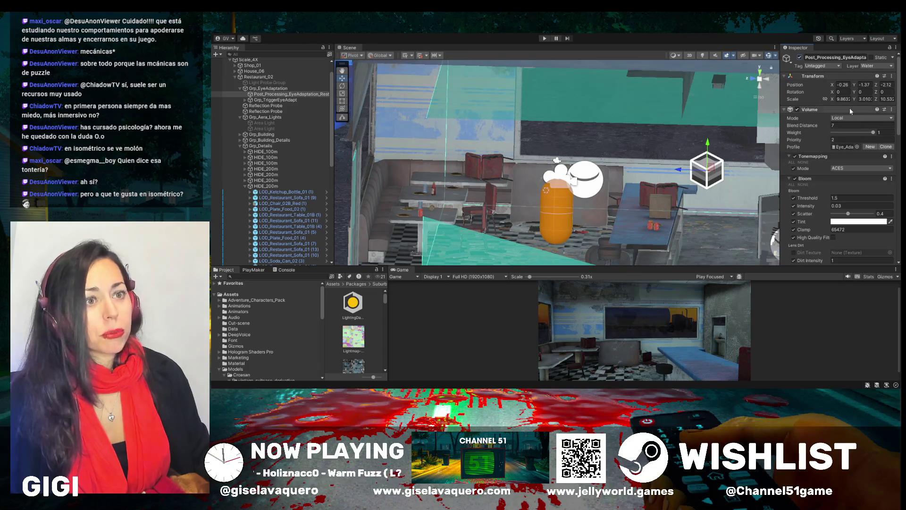
{"action": "scroll", "coordinate": [807, 243], "scroll_direction": "down", "scroll_amount": 2}
{"action": "scroll", "coordinate": [794, 226], "scroll_direction": "down", "scroll_amount": 1}
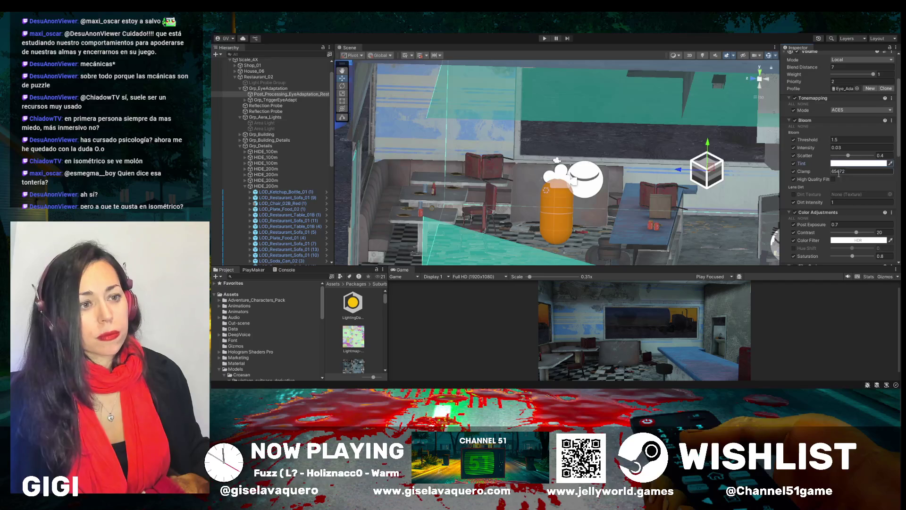
{"action": "left_click_drag", "start_coordinate": [780, 146], "coordinate": [708, 146]}
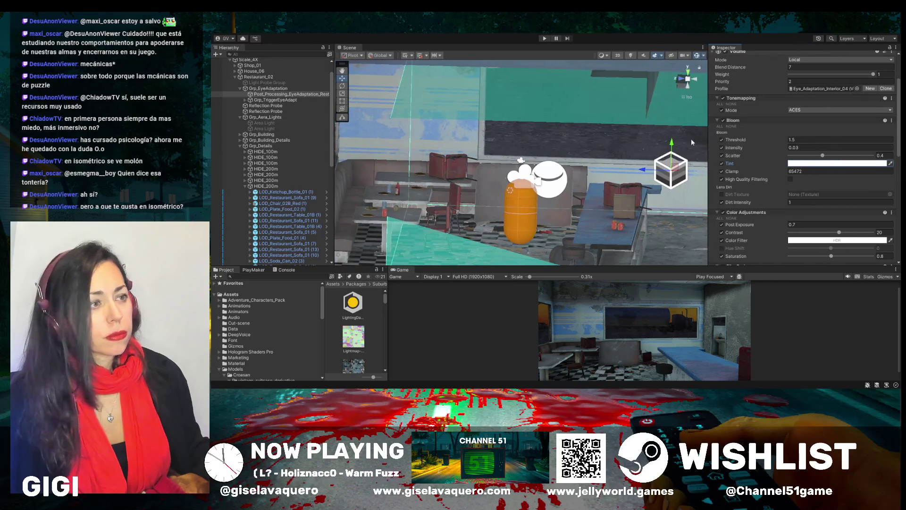
{"action": "mouse_move", "coordinate": [595, 190]}
{"action": "left_mouse_down"}
{"action": "mouse_move", "coordinate": [555, 185]}
{"action": "mouse_move", "coordinate": [679, 184]}
{"action": "left_mouse_up"}
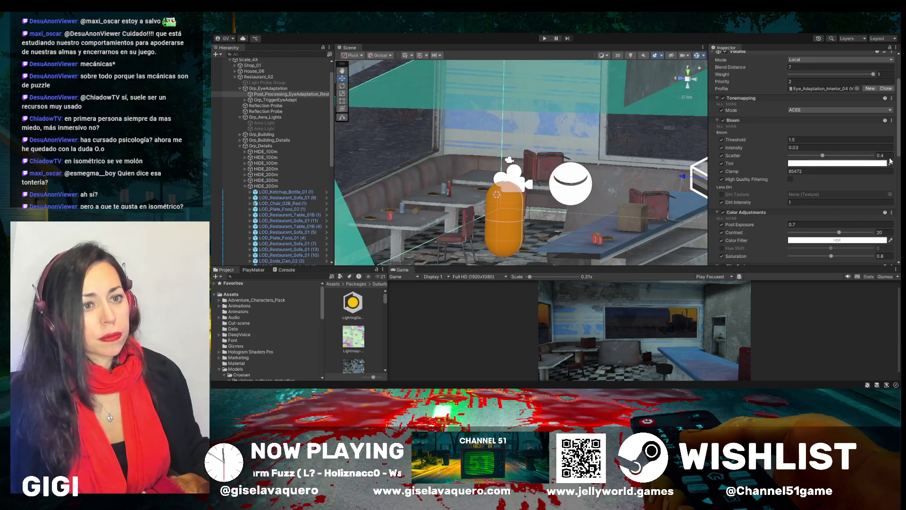
{"action": "scroll", "coordinate": [793, 144], "scroll_direction": "up", "scroll_amount": 2}
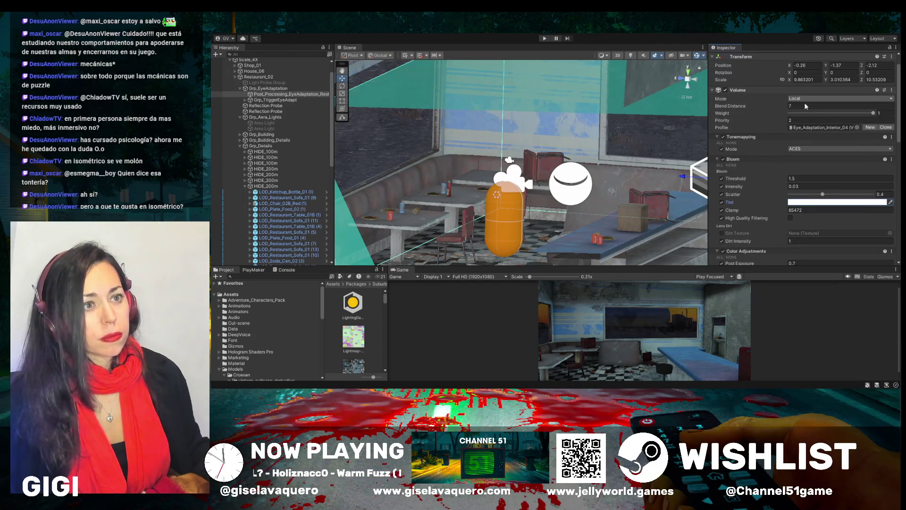
Keep the volume's Bloom Scatter at 0.4 and set Bloom Threshold to 2.22
{"action": "left_click", "coordinate": [776, 93]}
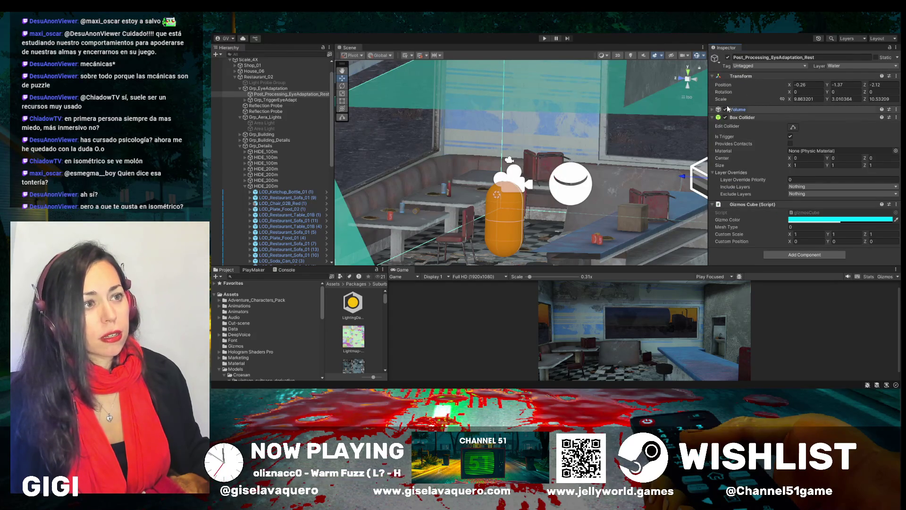
{"action": "left_click", "coordinate": [713, 109]}
{"action": "scroll", "coordinate": [780, 162], "scroll_direction": "down", "scroll_amount": 1}
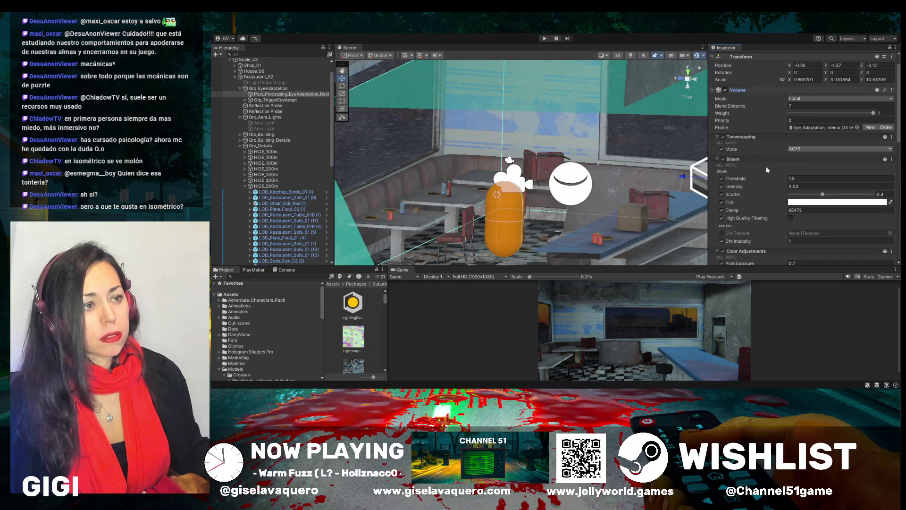
{"action": "left_click_drag", "start_coordinate": [822, 195], "coordinate": [863, 194]}
{"action": "left_click", "coordinate": [821, 195]}
{"action": "left_click", "coordinate": [804, 179]}
{"action": "type", "text": "2.22"}
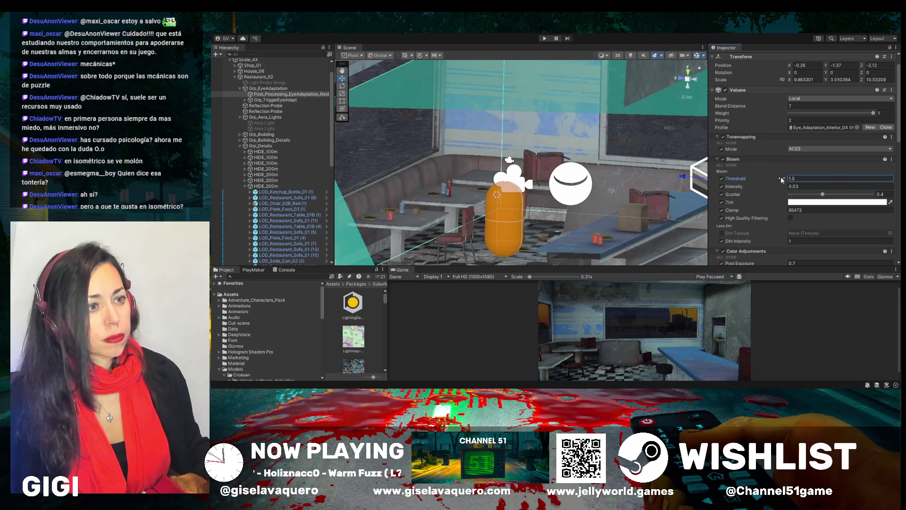
Expand Grp_TriggerEyeAdapt, then select Trigger_01 and frame it in the Scene view
{"action": "left_click", "coordinate": [246, 100]}
{"action": "left_click", "coordinate": [261, 106]}
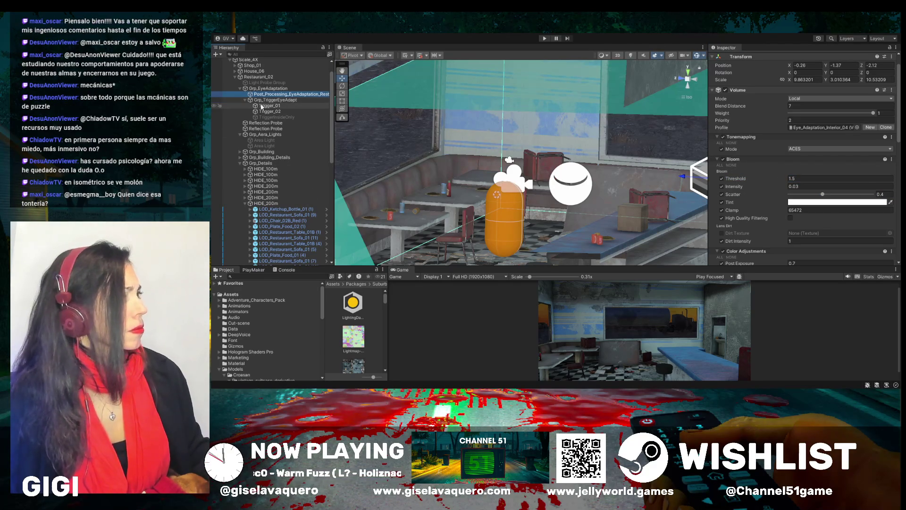
{"action": "double_click", "coordinate": [262, 106]}
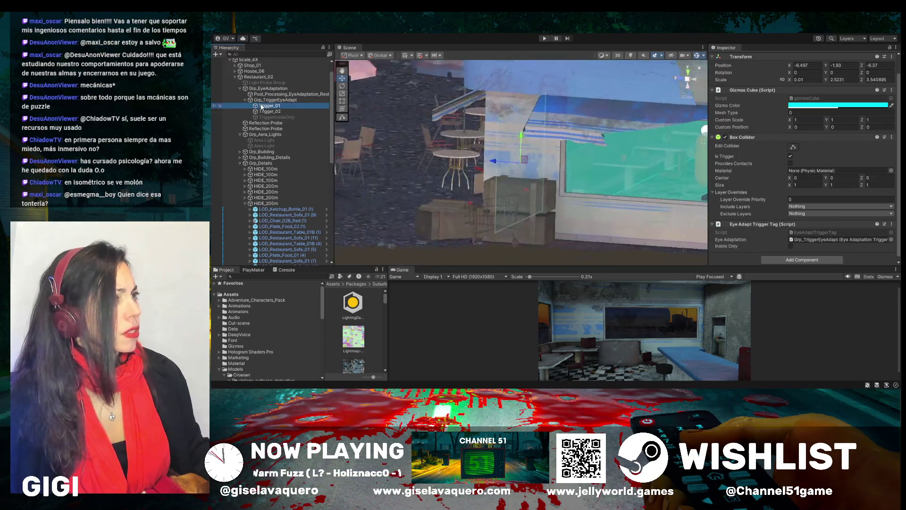
{"action": "mouse_move", "coordinate": [613, 198]}
{"action": "left_mouse_down"}
{"action": "mouse_move", "coordinate": [666, 211]}
{"action": "mouse_move", "coordinate": [599, 215]}
{"action": "left_mouse_up"}
{"action": "double_click", "coordinate": [265, 111]}
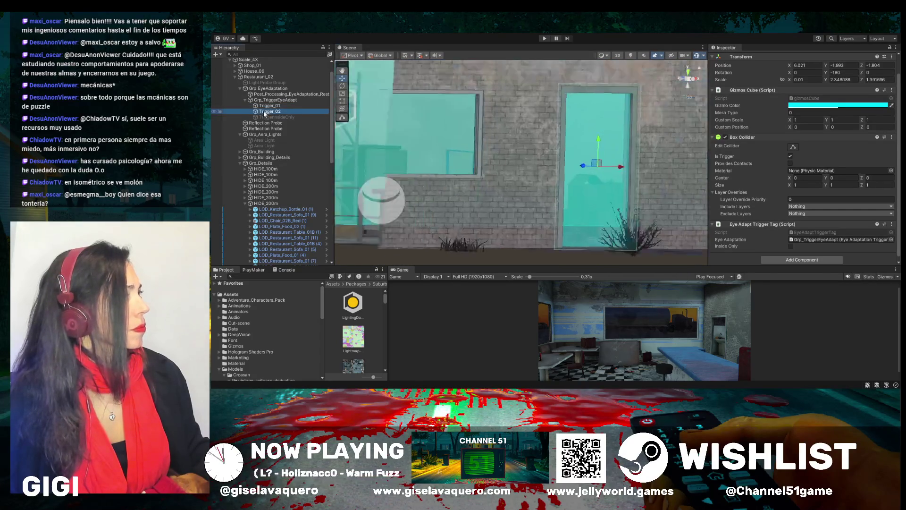
{"action": "left_click", "coordinate": [257, 124]}
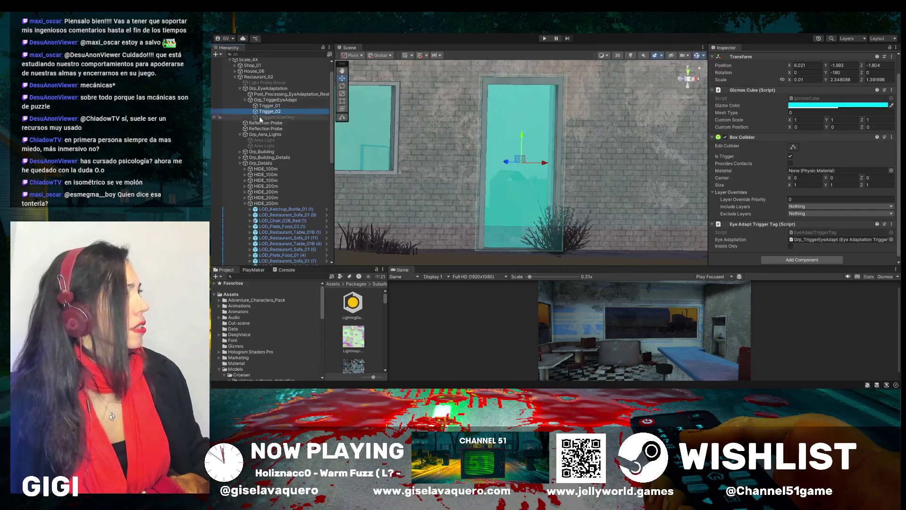
{"action": "double_click", "coordinate": [257, 125]}
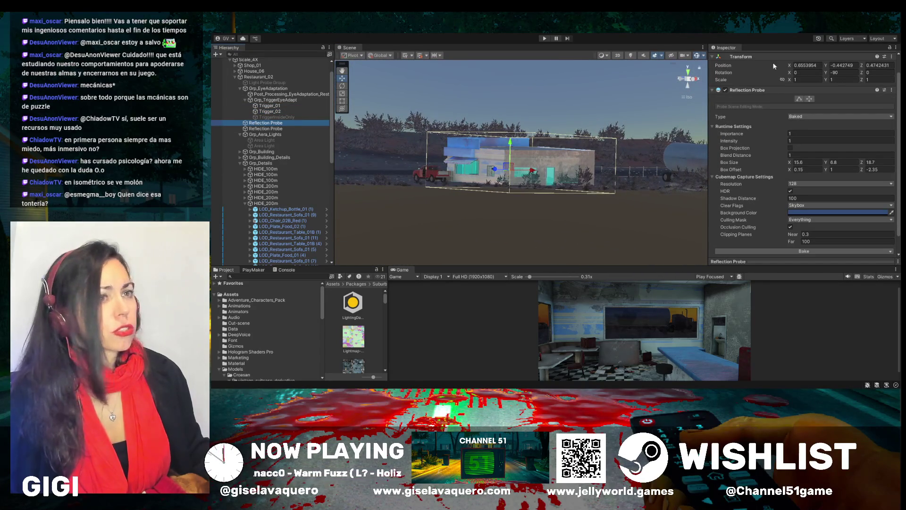
{"action": "scroll", "coordinate": [751, 88], "scroll_direction": "up", "scroll_amount": 1}
{"action": "left_click", "coordinate": [728, 57]}
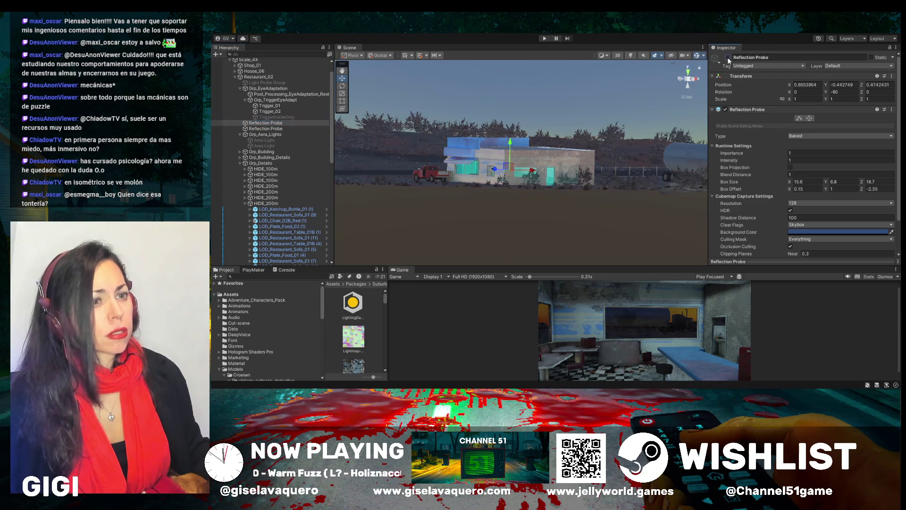
{"action": "left_click", "coordinate": [728, 57]}
{"action": "left_click", "coordinate": [728, 57]}
{"action": "left_click", "coordinate": [727, 57]}
{"action": "left_click", "coordinate": [727, 57]}
{"action": "left_click", "coordinate": [728, 57]}
{"action": "left_click", "coordinate": [266, 128]}
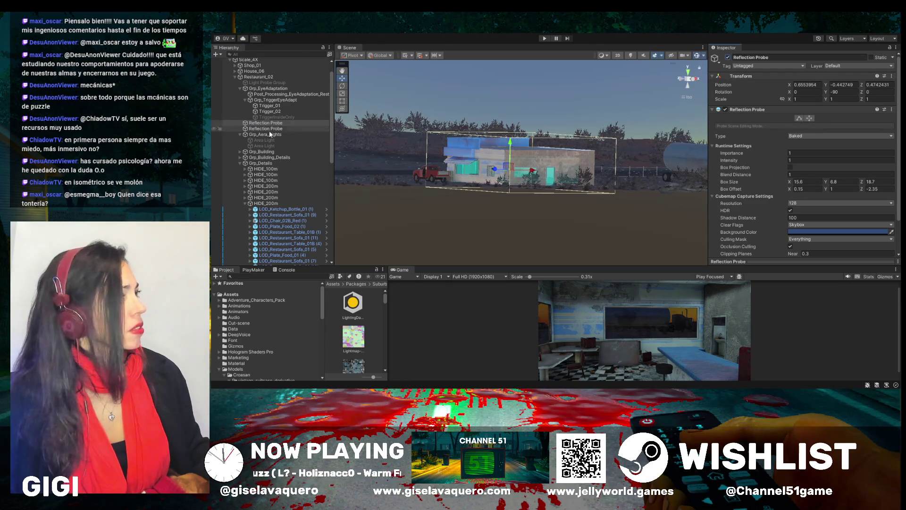
{"action": "left_click", "coordinate": [728, 58]}
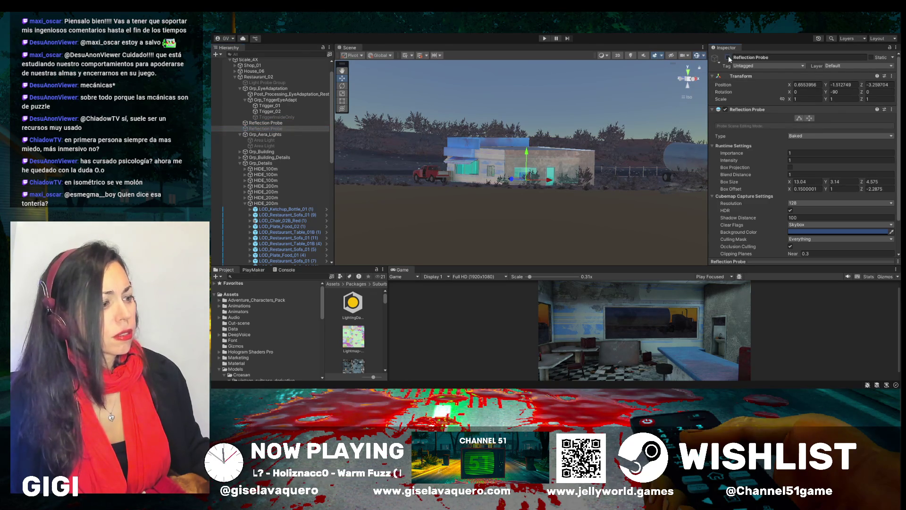
{"action": "left_click", "coordinate": [727, 57]}
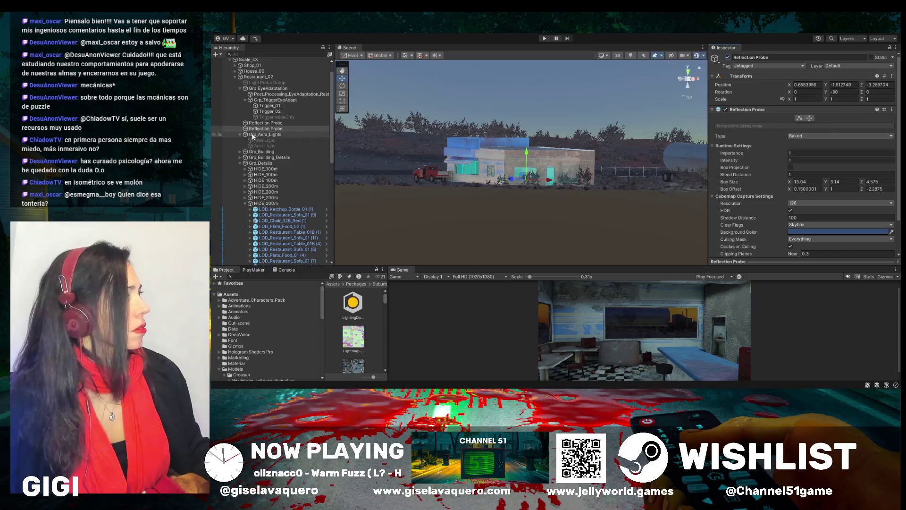
{"action": "left_click", "coordinate": [266, 134]}
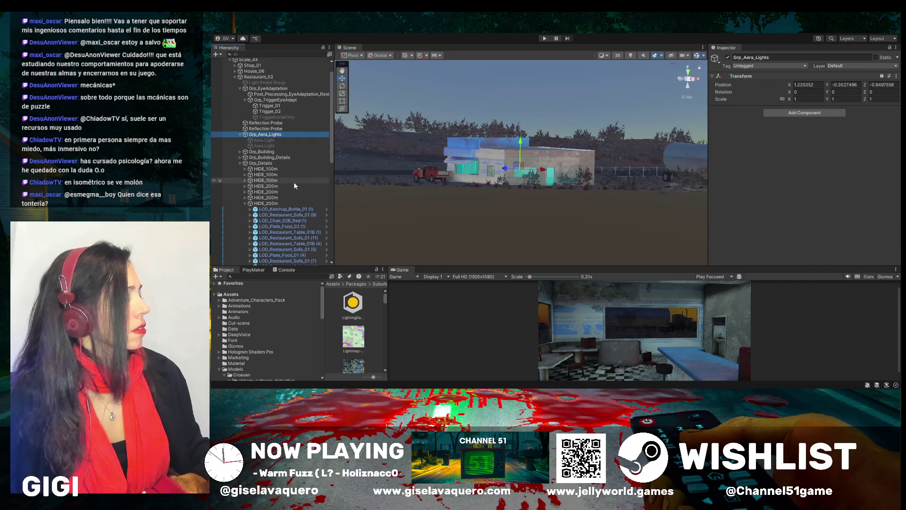
{"action": "scroll", "coordinate": [294, 184], "scroll_direction": "down", "scroll_amount": 3}
{"action": "scroll", "coordinate": [270, 158], "scroll_direction": "up", "scroll_amount": 4}
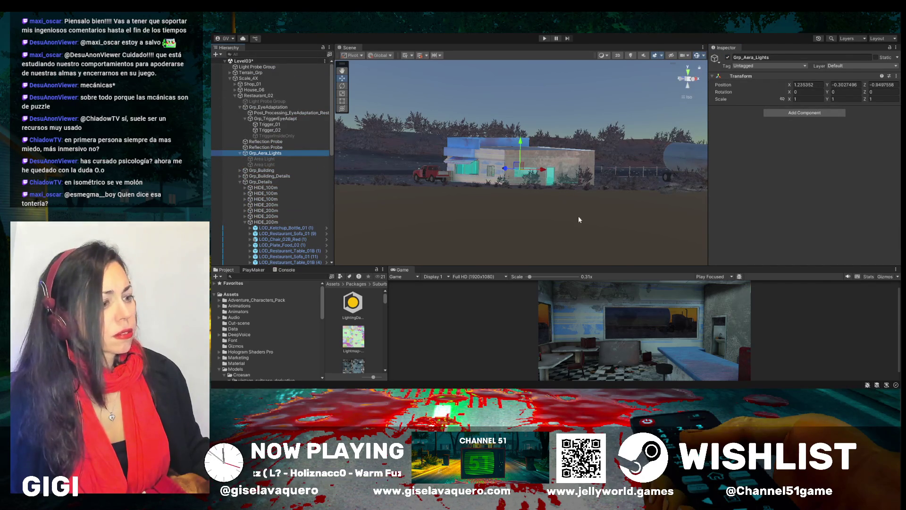
{"action": "left_click_drag", "start_coordinate": [617, 265], "coordinate": [581, 147]}
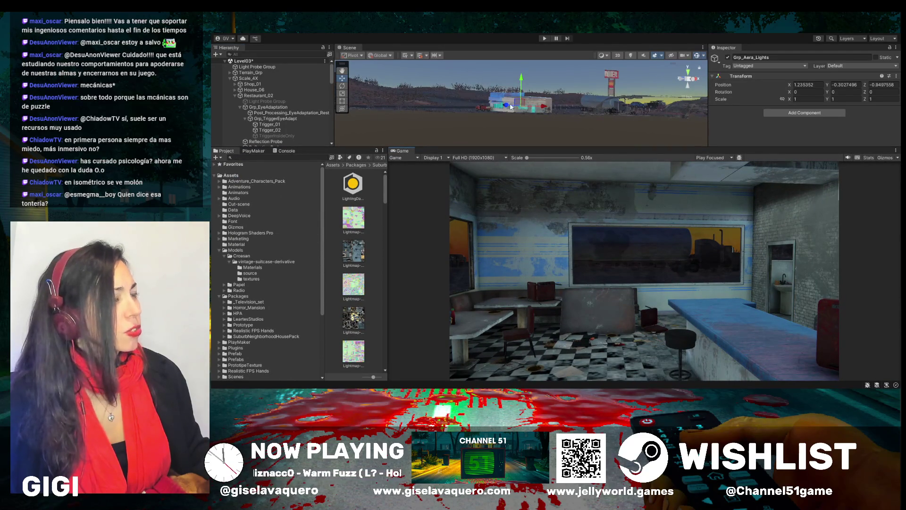
Frame the Player in the Scene view, orbit down onto it, and enter Play mode with Ctrl+P
{"action": "scroll", "coordinate": [294, 112], "scroll_direction": "down", "scroll_amount": 10}
{"action": "scroll", "coordinate": [294, 115], "scroll_direction": "down", "scroll_amount": 15}
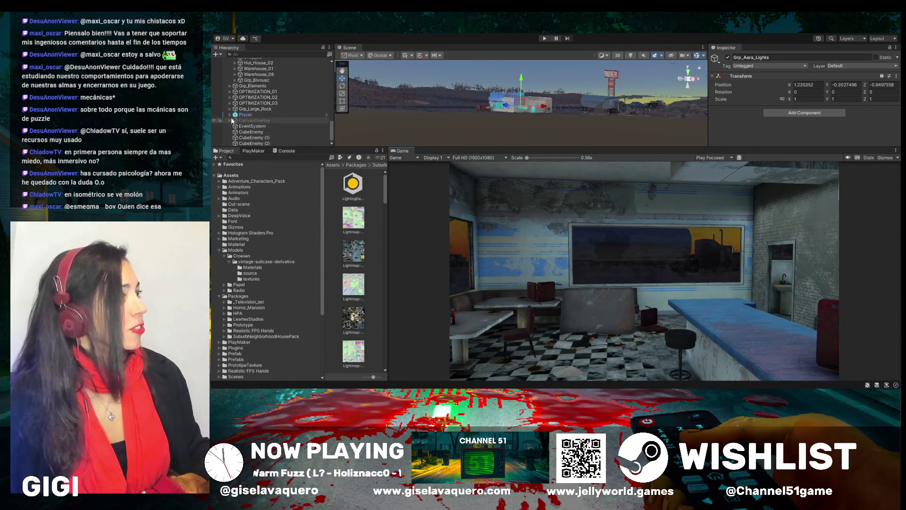
{"action": "double_click", "coordinate": [247, 115]}
{"action": "left_click_drag", "start_coordinate": [496, 104], "coordinate": [519, 100]}
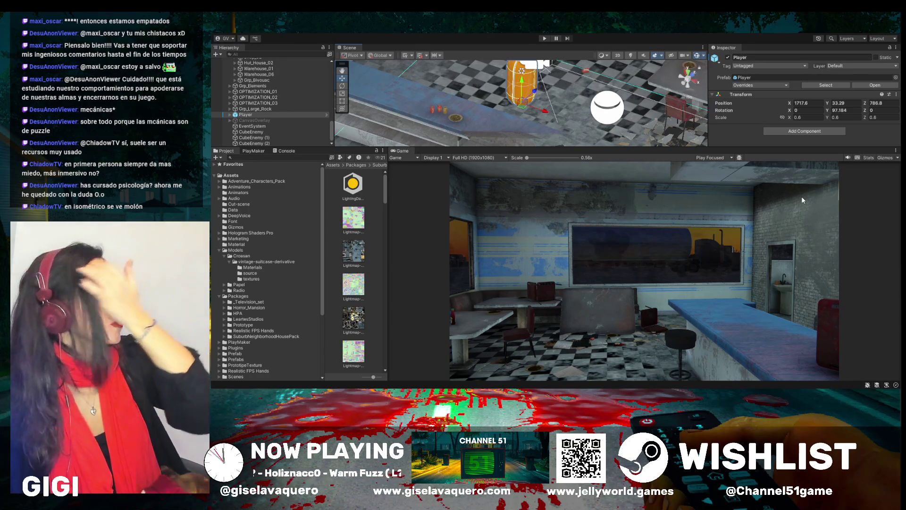
{"action": "key", "text": "ctrl+p"}
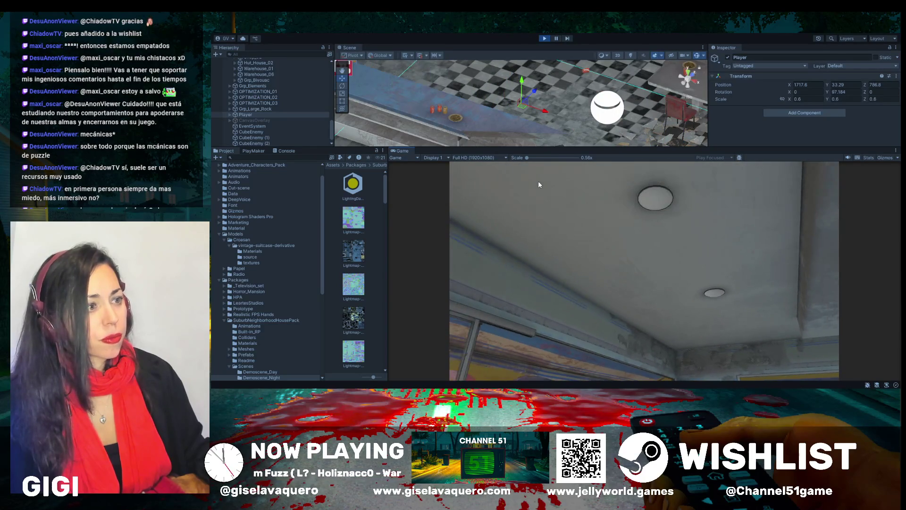
Stop Play mode with a larger Scene view and frame the Player from above
{"action": "left_click_drag", "start_coordinate": [567, 147], "coordinate": [576, 258]}
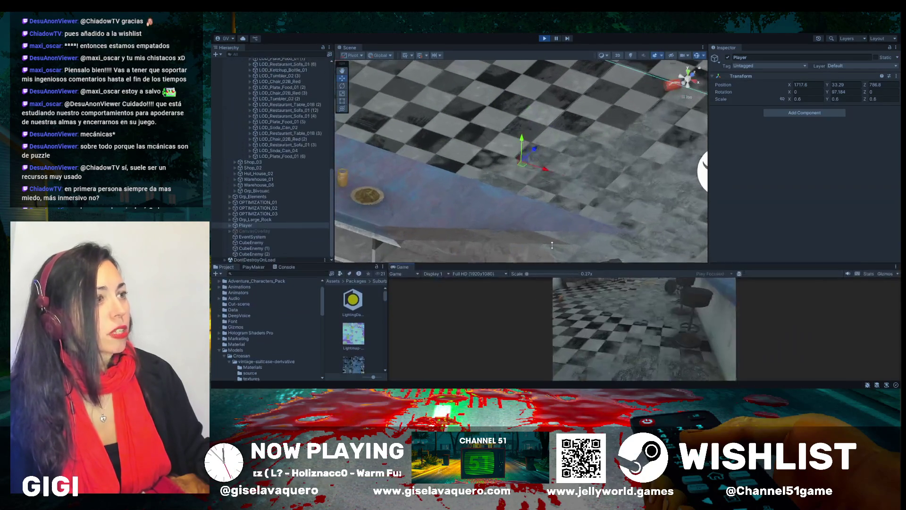
{"action": "key", "text": "ctrl+p"}
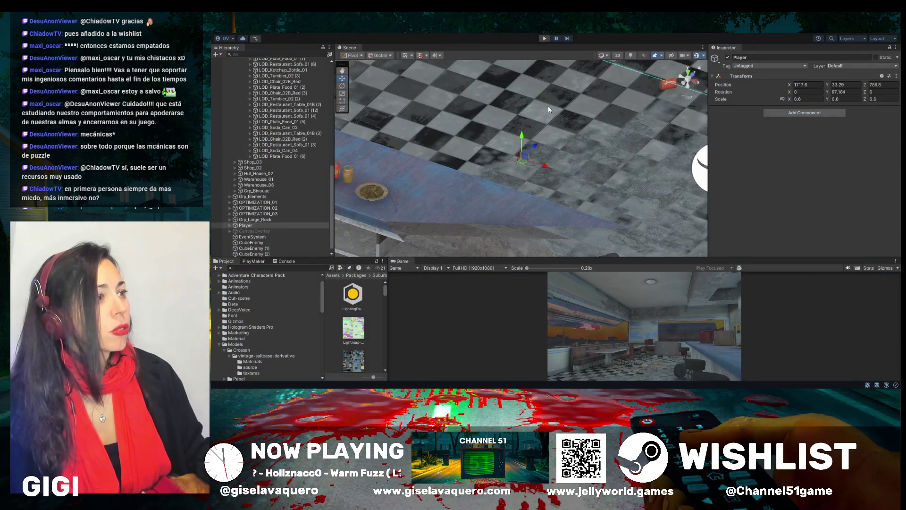
{"action": "mouse_move", "coordinate": [610, 140]}
{"action": "left_mouse_down"}
{"action": "mouse_move", "coordinate": [602, 129]}
{"action": "mouse_move", "coordinate": [423, 129]}
{"action": "mouse_move", "coordinate": [450, 131]}
{"action": "left_mouse_up"}
{"action": "mouse_move", "coordinate": [497, 146]}
{"action": "left_mouse_down"}
{"action": "mouse_move", "coordinate": [519, 177]}
{"action": "mouse_move", "coordinate": [544, 177]}
{"action": "mouse_move", "coordinate": [529, 168]}
{"action": "mouse_move", "coordinate": [557, 156]}
{"action": "left_mouse_up"}
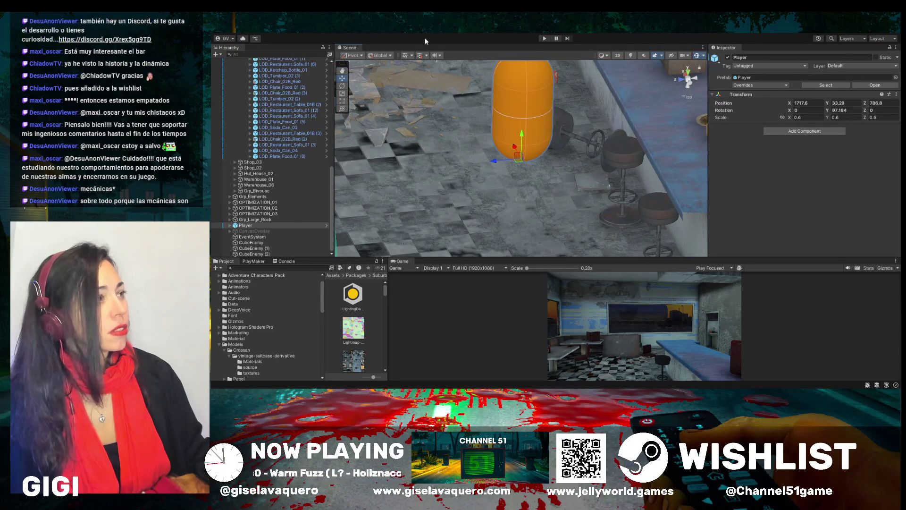
{"action": "key", "text": "q"}
{"action": "scroll", "coordinate": [474, 77], "scroll_direction": "up", "scroll_amount": 5}
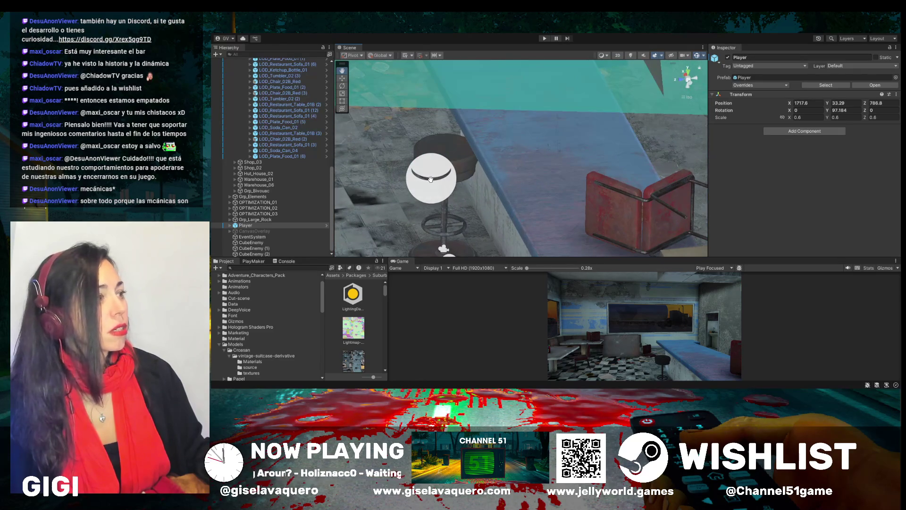
{"action": "key", "text": "f"}
{"action": "key", "text": "w"}
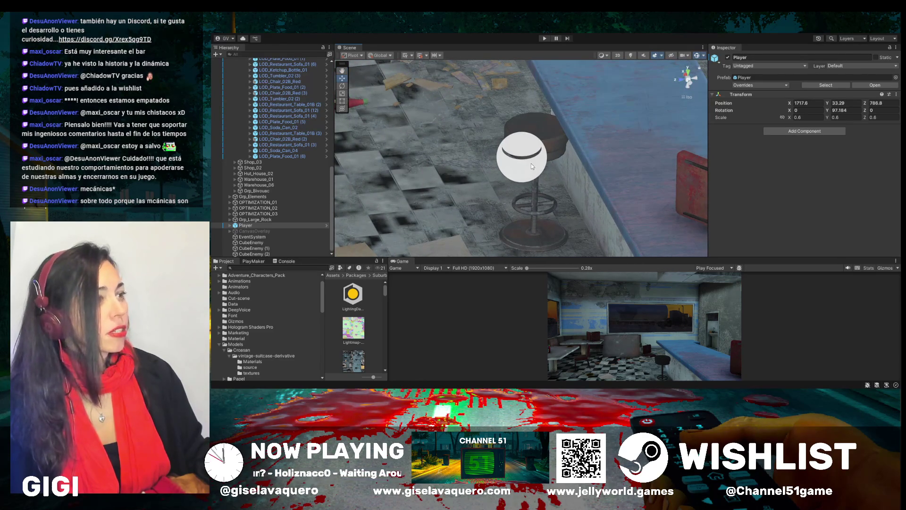
Disable both diner Reflection Probes, then select HIDE_100m to show its Distance Min 100
{"action": "left_click", "coordinate": [532, 170]}
{"action": "key", "text": "f"}
{"action": "left_click", "coordinate": [608, 166]}
{"action": "key", "text": "f"}
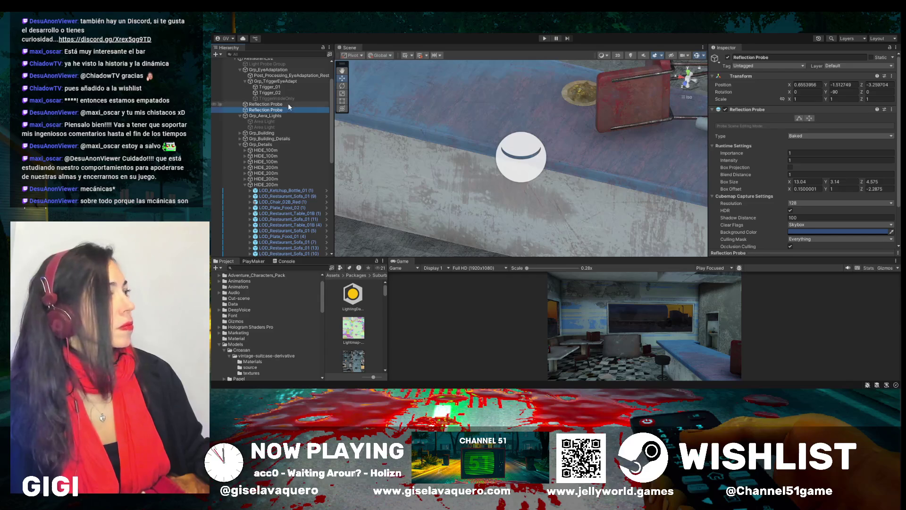
{"action": "left_click", "coordinate": [266, 104], "text": "ctrl"}
{"action": "left_click", "coordinate": [728, 57]}
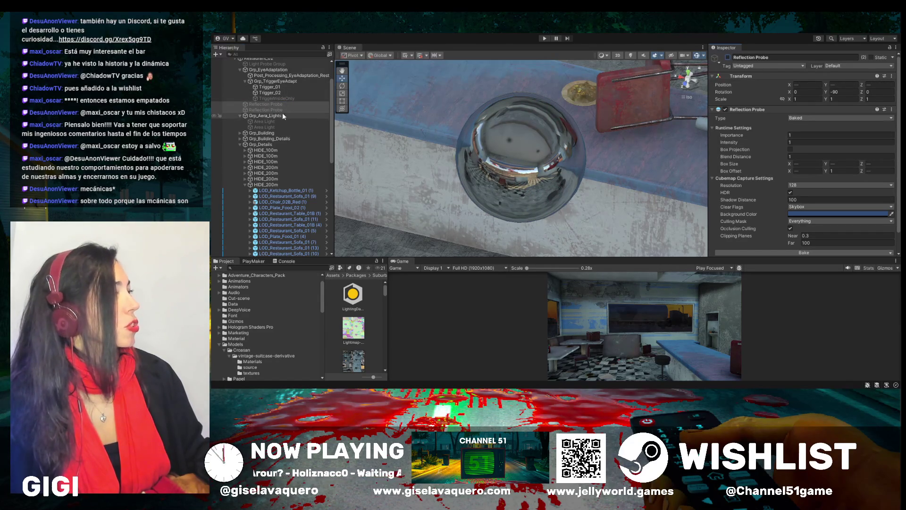
{"action": "left_click", "coordinate": [267, 151]}
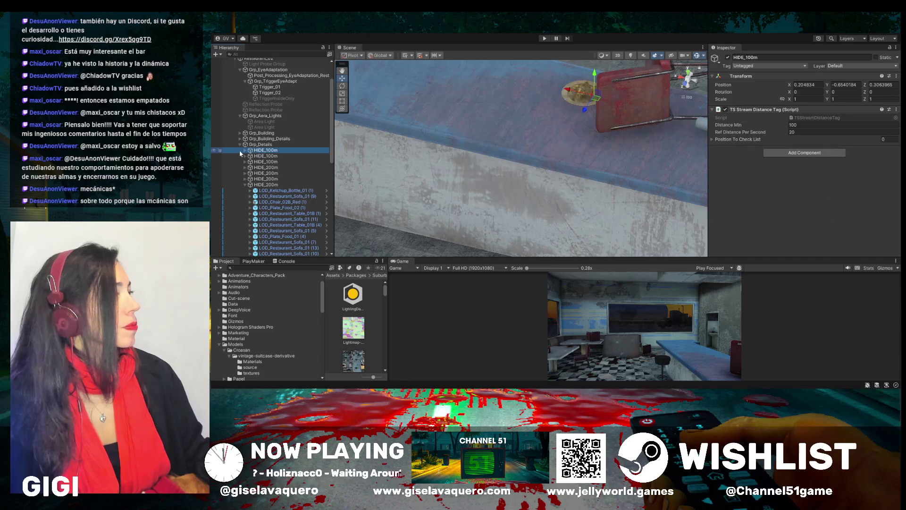
Expand HIDE_100m and LOD_CardBoard_Debris_02 (4), then frame the CardBoard_Debris_02 mesh
{"action": "left_click", "coordinate": [245, 150]}
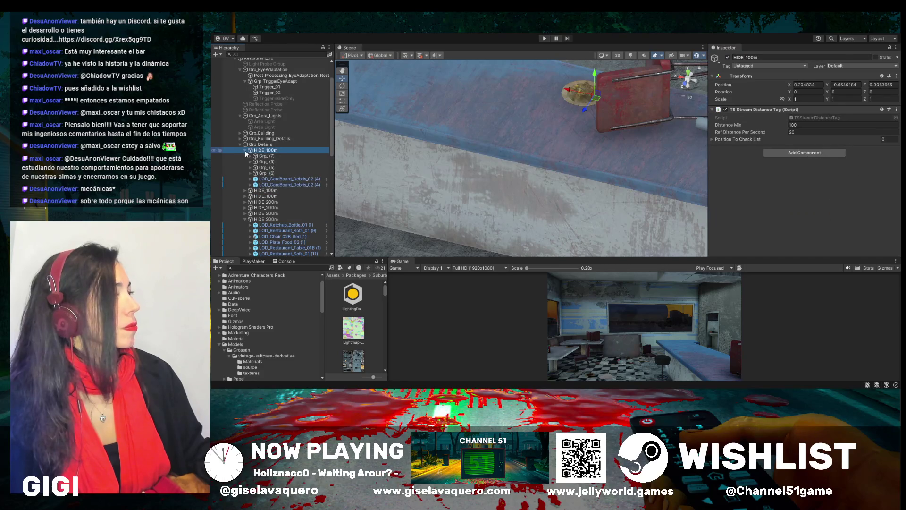
{"action": "left_click", "coordinate": [250, 179]}
{"action": "double_click", "coordinate": [269, 185]}
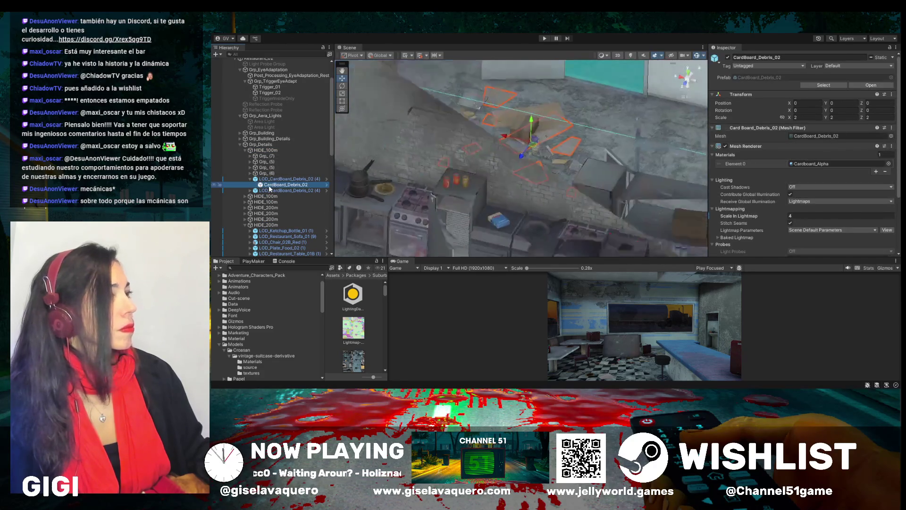
{"action": "mouse_move", "coordinate": [472, 156]}
{"action": "left_mouse_down"}
{"action": "mouse_move", "coordinate": [529, 142]}
{"action": "mouse_move", "coordinate": [518, 141]}
{"action": "left_mouse_up"}
Switch CardBoard_Debris_02 off and back on, then select its parent LOD_CardBoard_Debris_02 (4)
{"action": "left_click", "coordinate": [729, 57]}
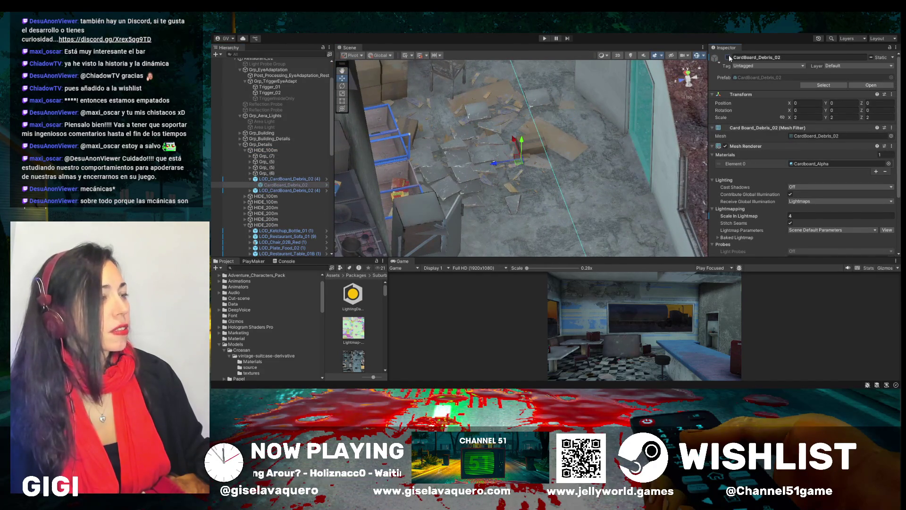
{"action": "left_click", "coordinate": [729, 57]}
{"action": "double_click", "coordinate": [282, 184]}
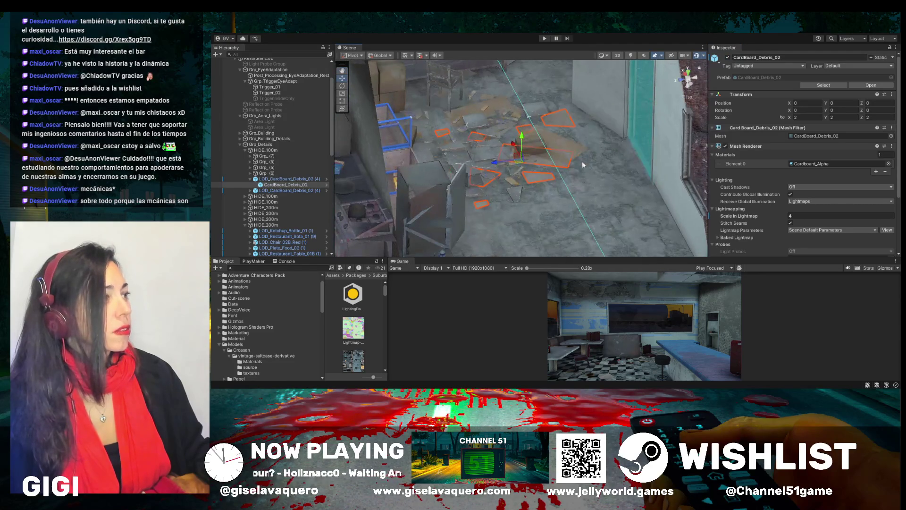
{"action": "left_click", "coordinate": [282, 190]}
Toggle the LOD_CardBoard_Debris_02 (4) group off and on repeatedly, leaving it active
{"action": "key", "text": "f"}
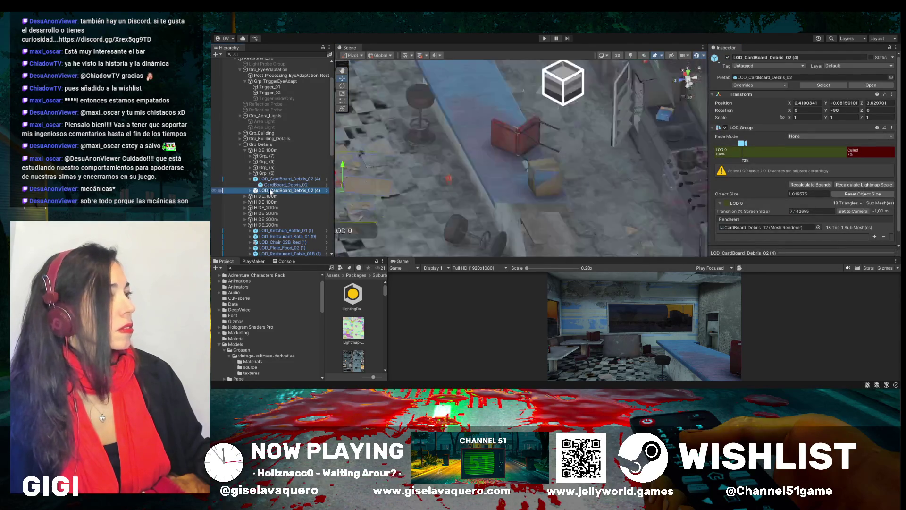
{"action": "left_click", "coordinate": [729, 57]}
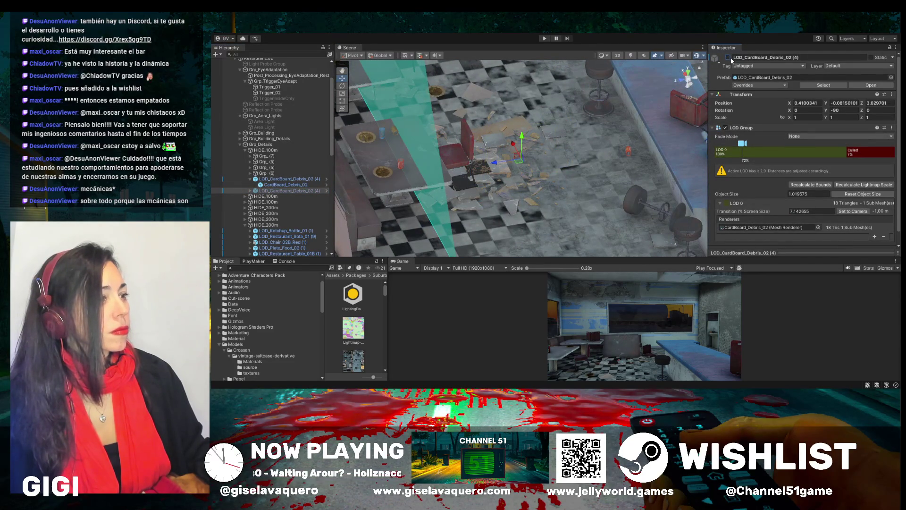
{"action": "left_click", "coordinate": [731, 58]}
{"action": "left_click", "coordinate": [731, 58]}
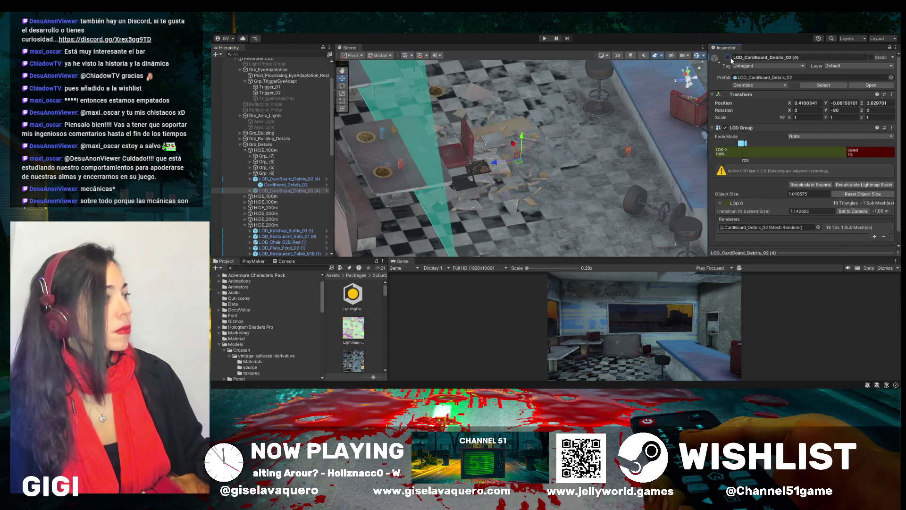
{"action": "left_click", "coordinate": [731, 59]}
{"action": "left_click", "coordinate": [731, 59]}
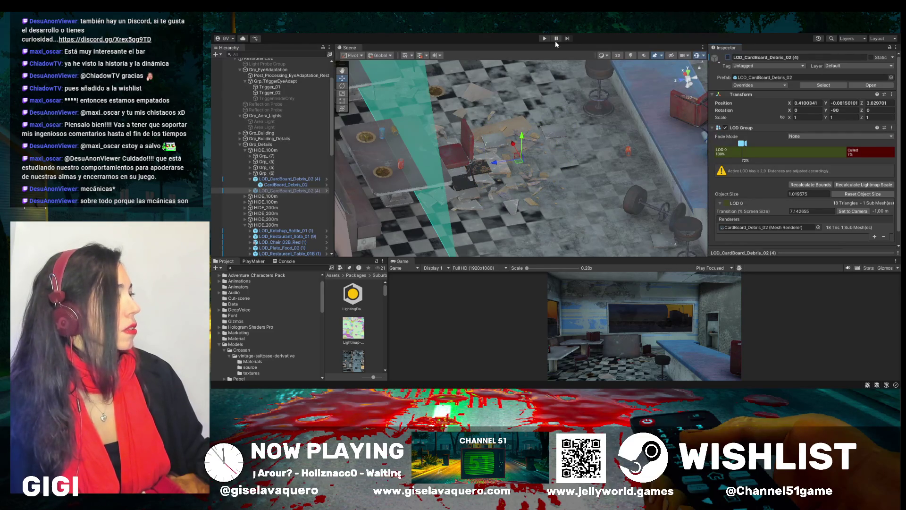
{"action": "left_click", "coordinate": [299, 180]}
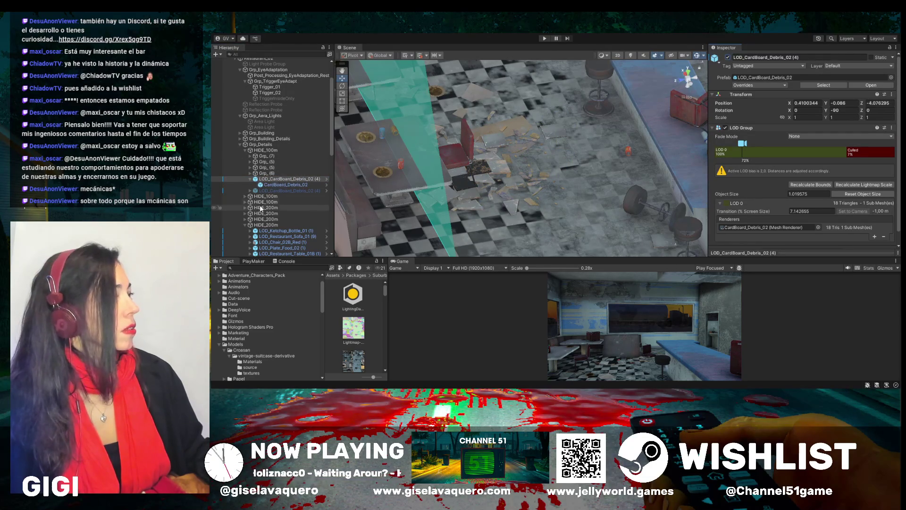
Expand the next HIDE_100m group and frame LOD_Cardboard_Pile_02 to view its LOD Group
{"action": "left_click", "coordinate": [245, 196]}
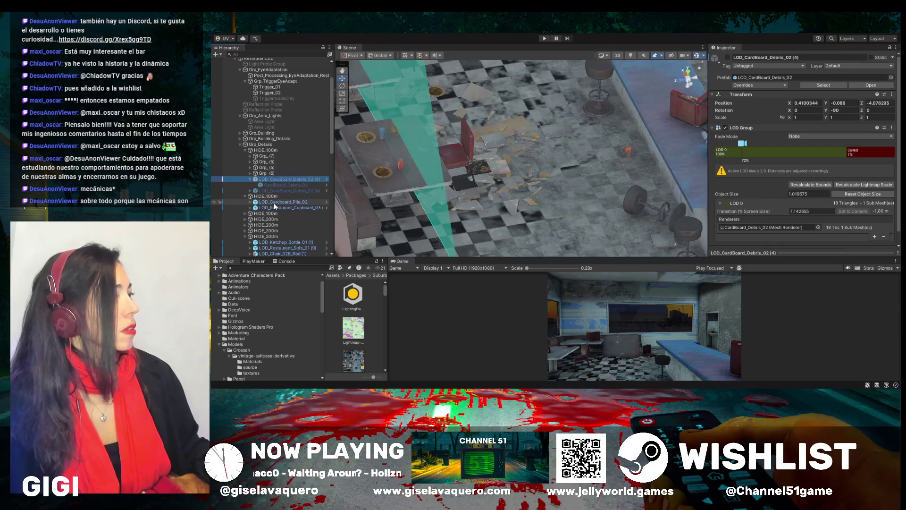
{"action": "left_click", "coordinate": [277, 202]}
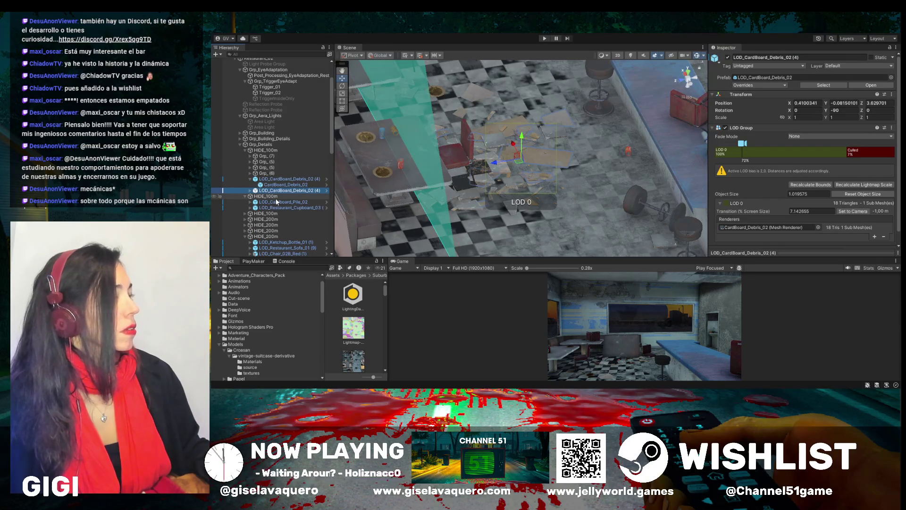
{"action": "key", "text": "f"}
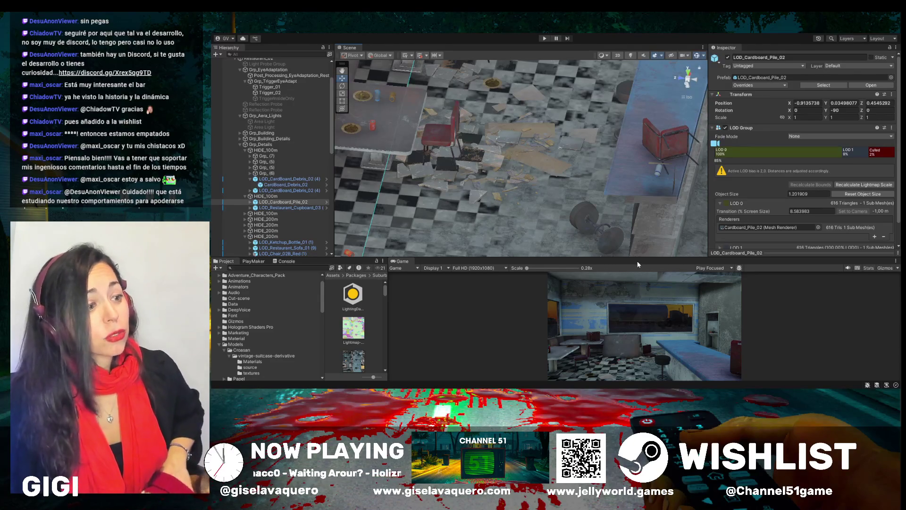
Enlarge the Game view by shrinking the Scene view
{"action": "left_click_drag", "start_coordinate": [637, 258], "coordinate": [669, 91]}
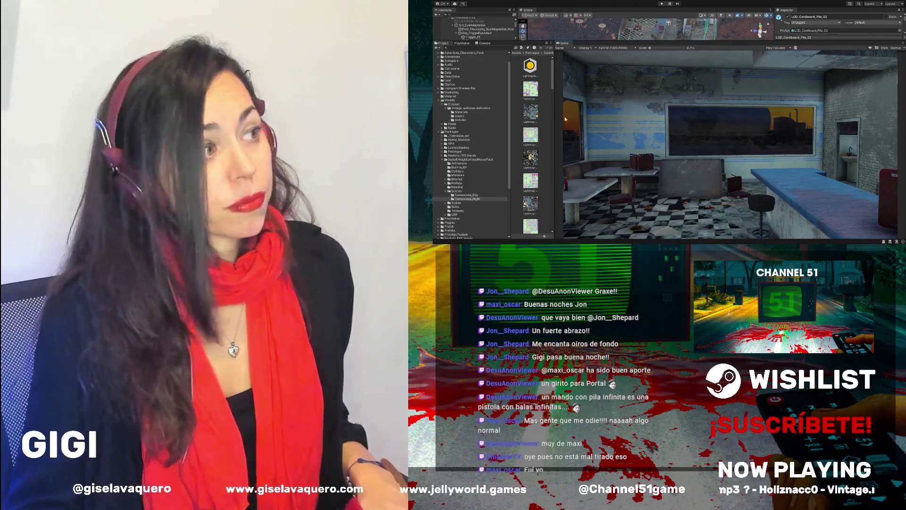
Widen the Game preview, make the Scene view taller, and run Level03 in Play mode
{"action": "left_click_drag", "start_coordinate": [553, 128], "coordinate": [535, 128]}
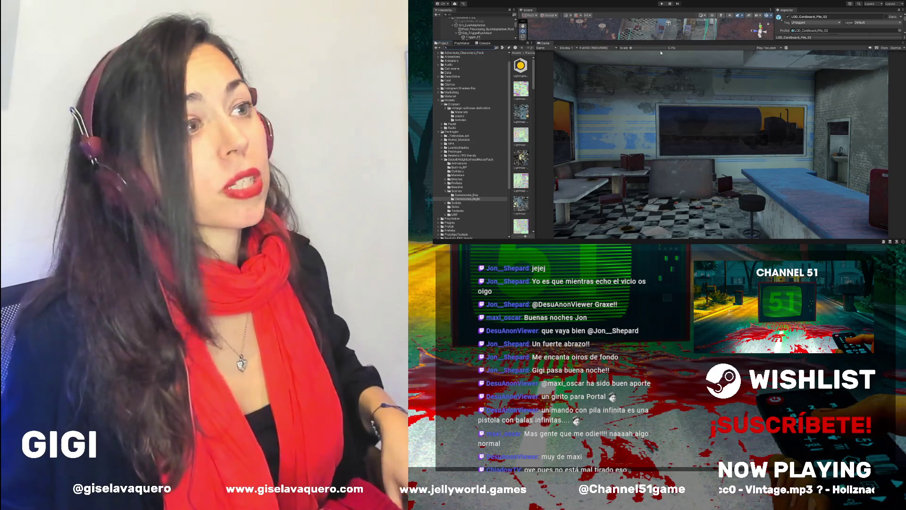
{"action": "mouse_move", "coordinate": [673, 41]}
{"action": "left_mouse_down"}
{"action": "mouse_move", "coordinate": [674, 84]}
{"action": "mouse_move", "coordinate": [675, 52]}
{"action": "left_mouse_up"}
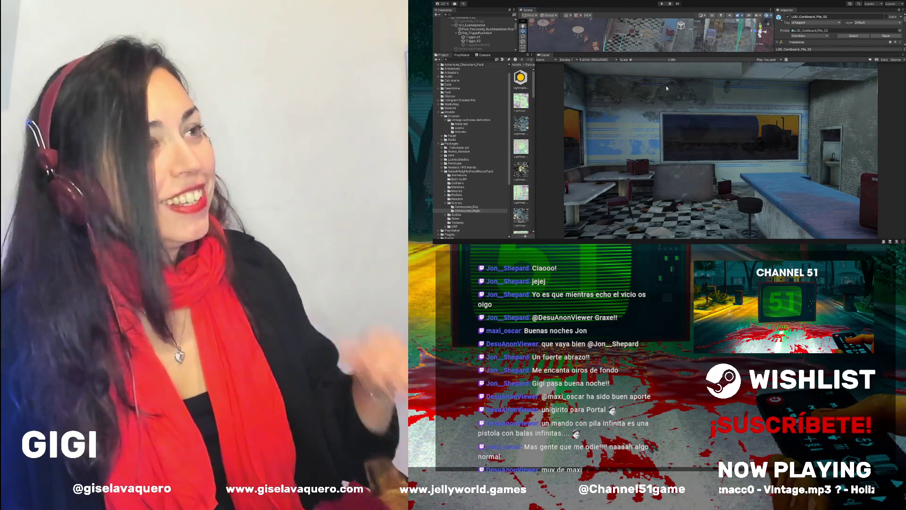
{"action": "left_click", "coordinate": [661, 4]}
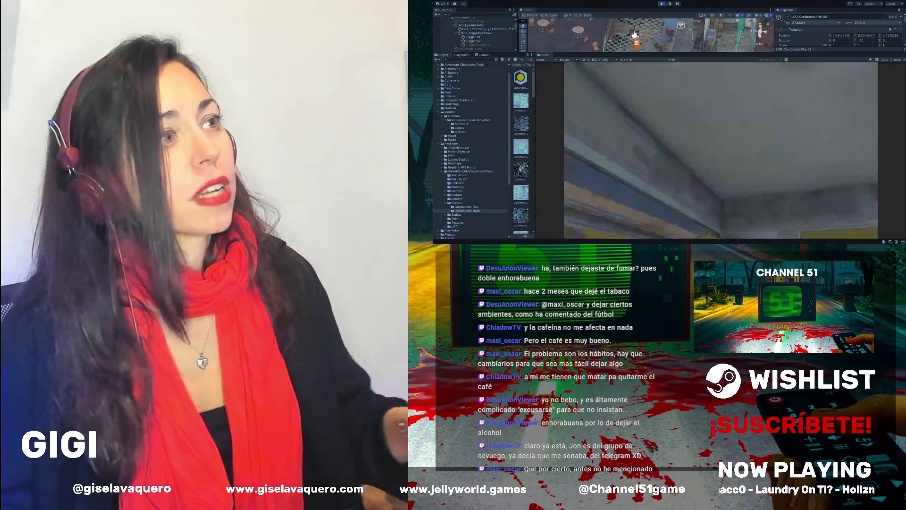
Stop Play mode and return to editing the Level03 diner
{"action": "left_click", "coordinate": [662, 4]}
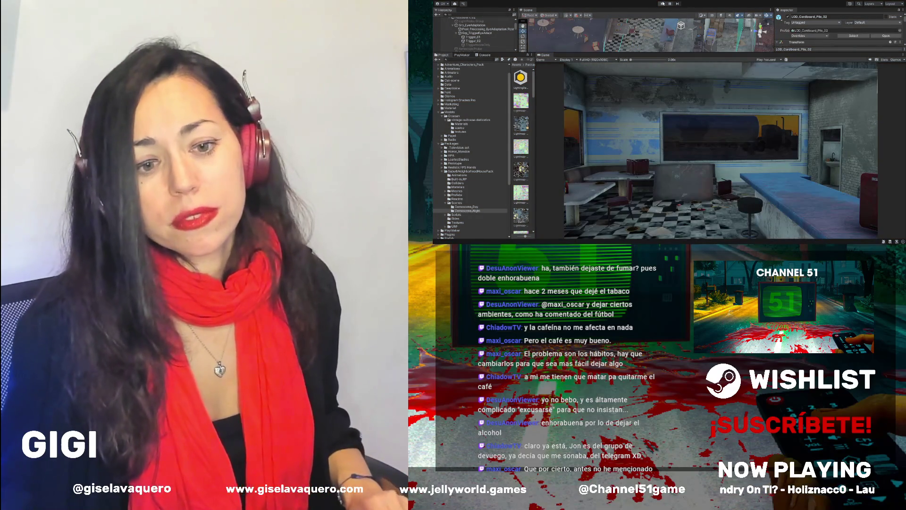